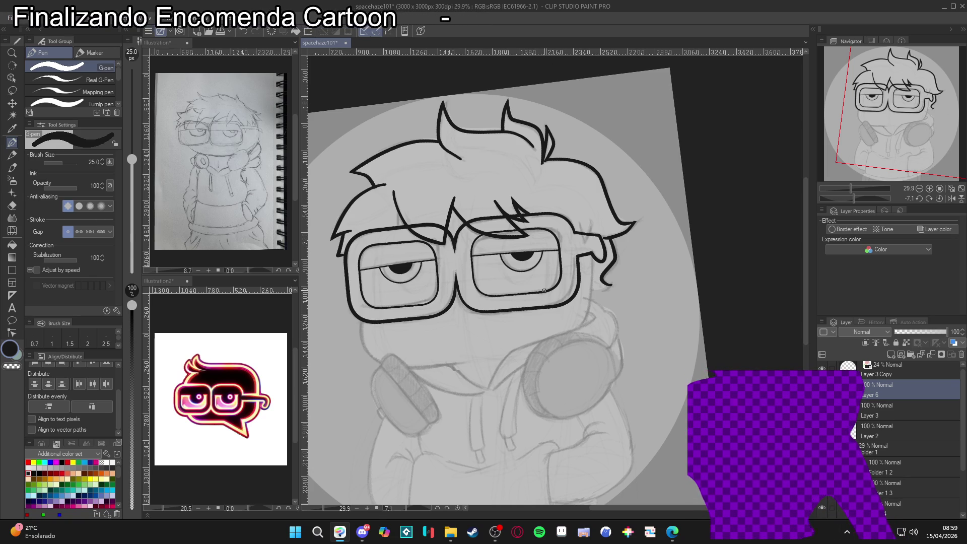
Bring up File Explorer showing the Clean Area folder over the drawing.
{"action": "left_click", "coordinate": [450, 534]}
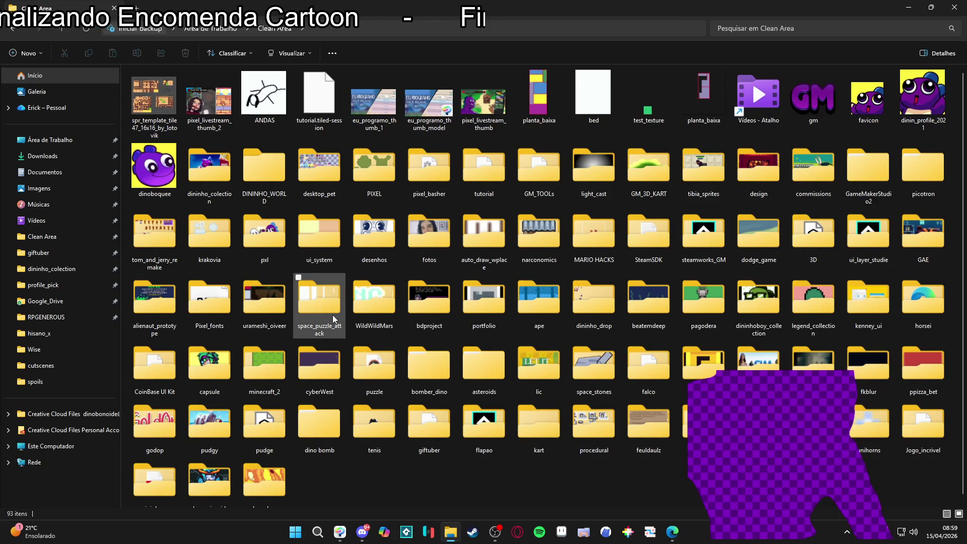
Open the desktop's radio_royal folder and launch the AudioTitan music player.
{"action": "left_click", "coordinate": [87, 146]}
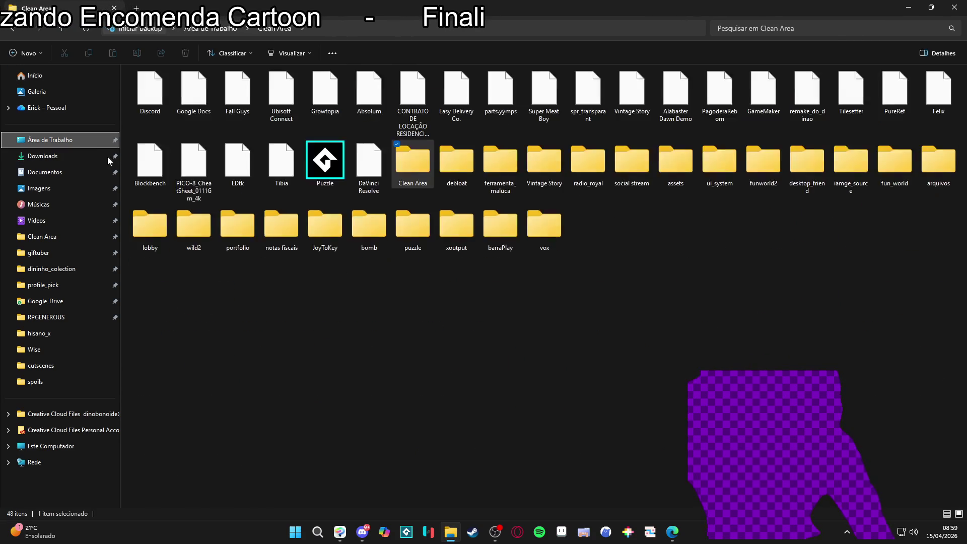
{"action": "left_click", "coordinate": [586, 177]}
{"action": "double_click", "coordinate": [587, 180]}
{"action": "double_click", "coordinate": [280, 77]}
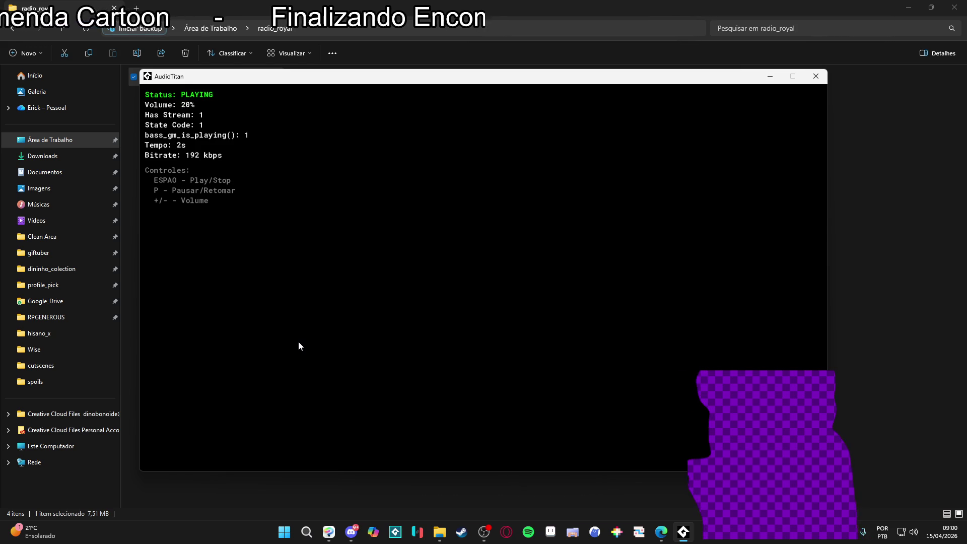
Minimize File Explorer and bring the Clip Studio Paint canvas to the front.
{"action": "left_click", "coordinate": [440, 532]}
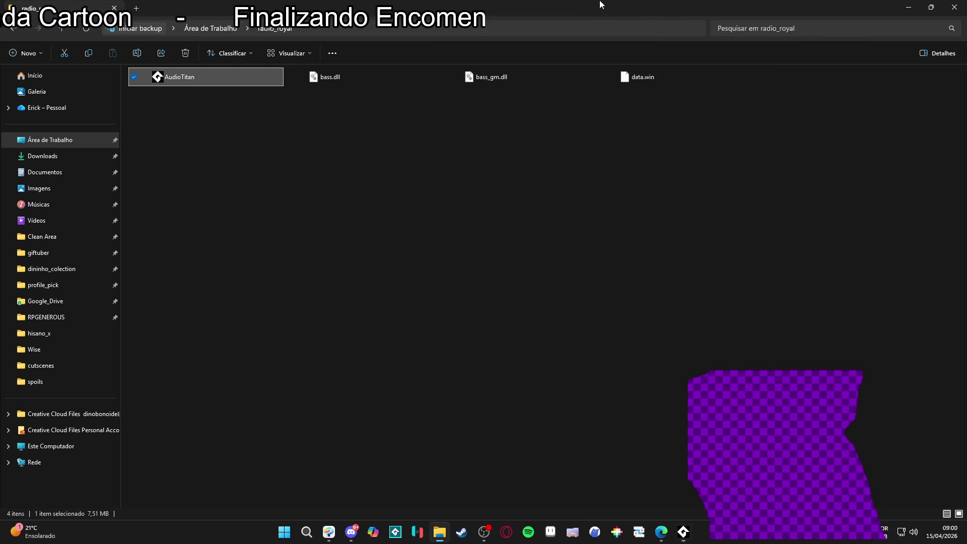
{"action": "left_click", "coordinate": [909, 7]}
{"action": "left_click", "coordinate": [846, 5]}
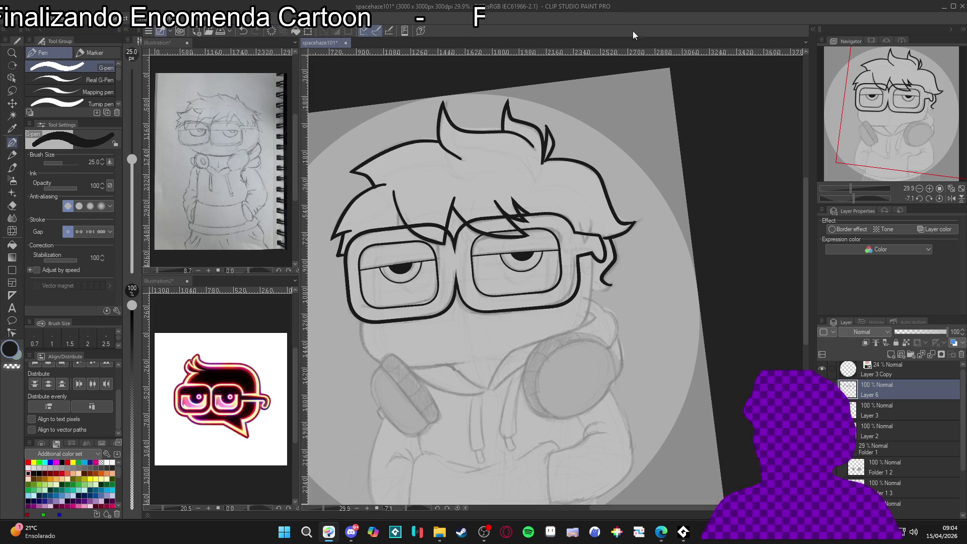
Check the AudioTitan player from the taskbar, then switch back to the canvas.
{"action": "left_click", "coordinate": [685, 533]}
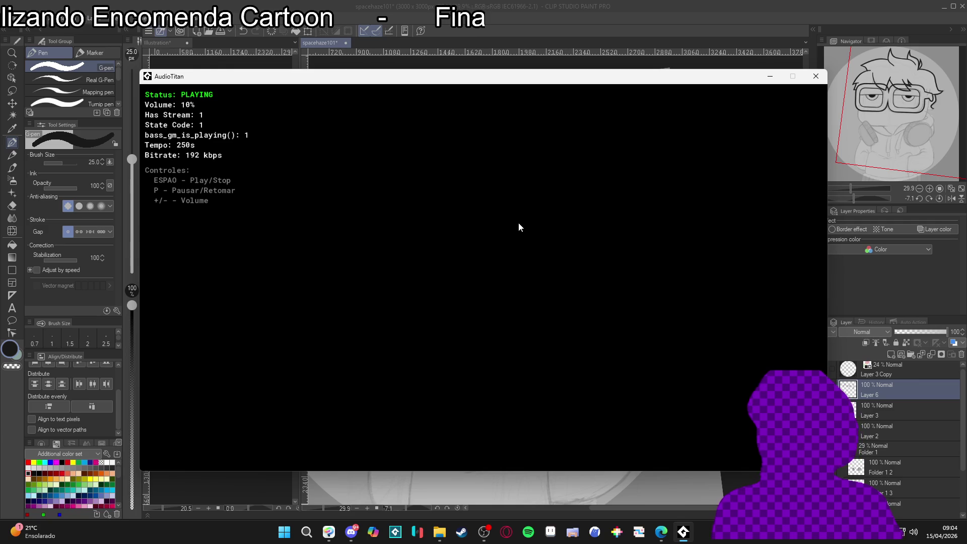
{"action": "key", "text": "alt+Tab"}
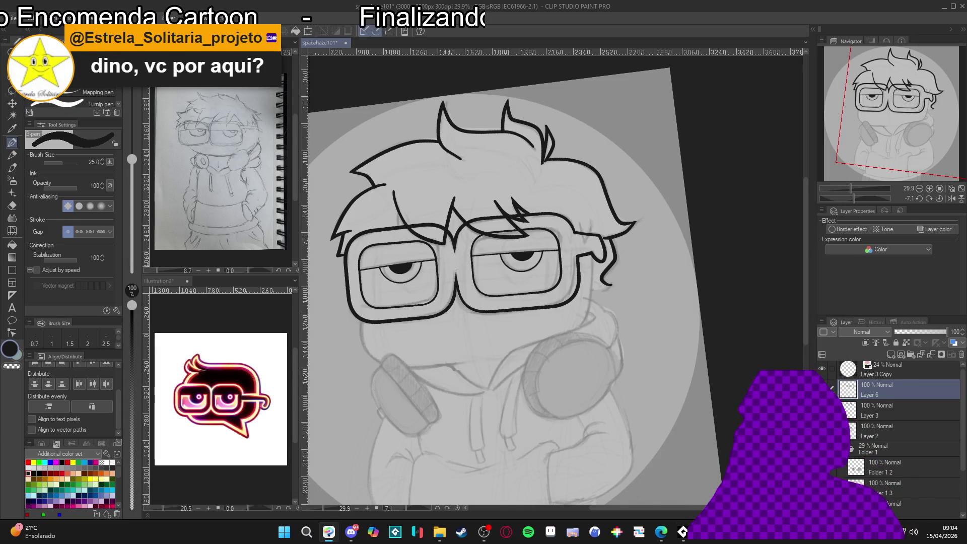
Ink the glasses' arm as a vertical line and curve beside the right lens hinge.
{"action": "scroll", "coordinate": [435, 399], "scroll_direction": "up", "scroll_amount": 4}
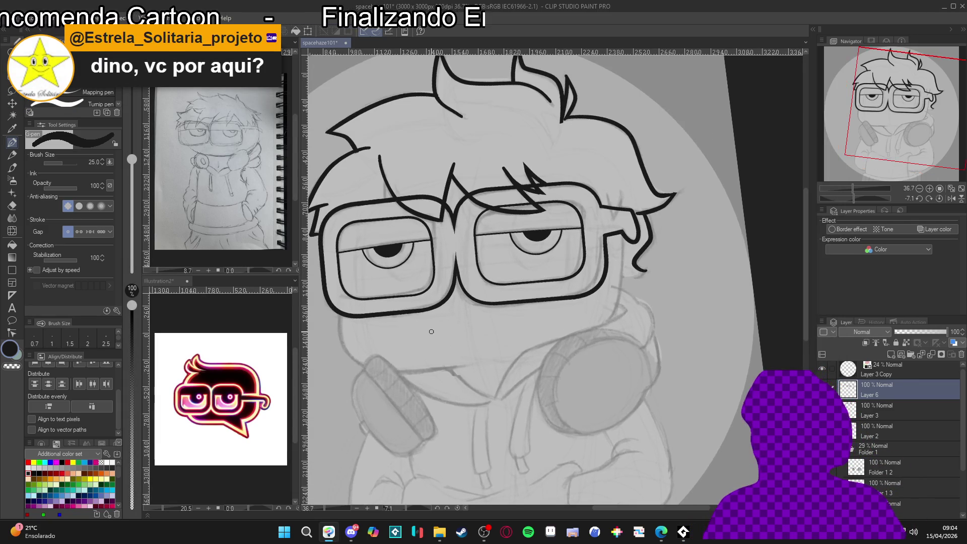
{"action": "scroll", "coordinate": [474, 325], "scroll_direction": "up", "scroll_amount": 1}
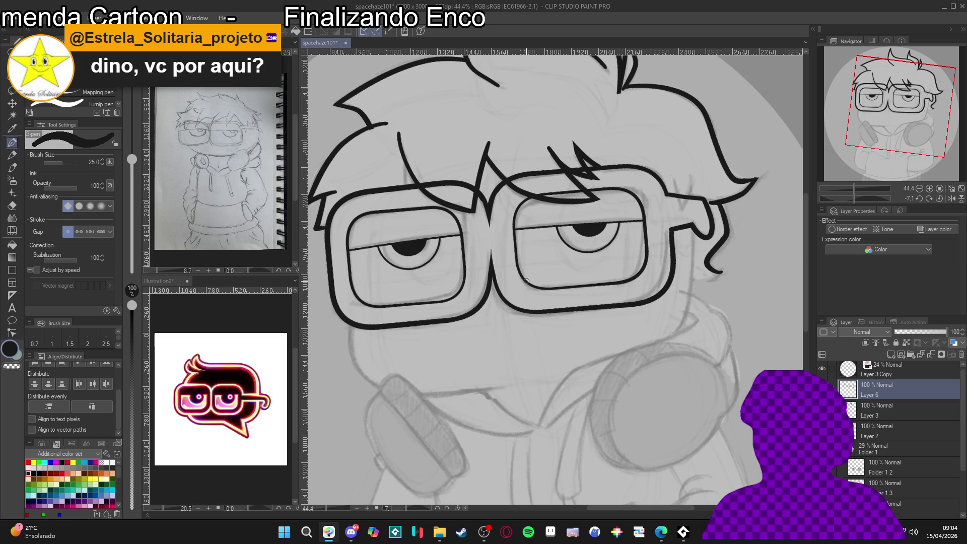
{"action": "scroll", "coordinate": [574, 323], "scroll_direction": "up", "scroll_amount": 1}
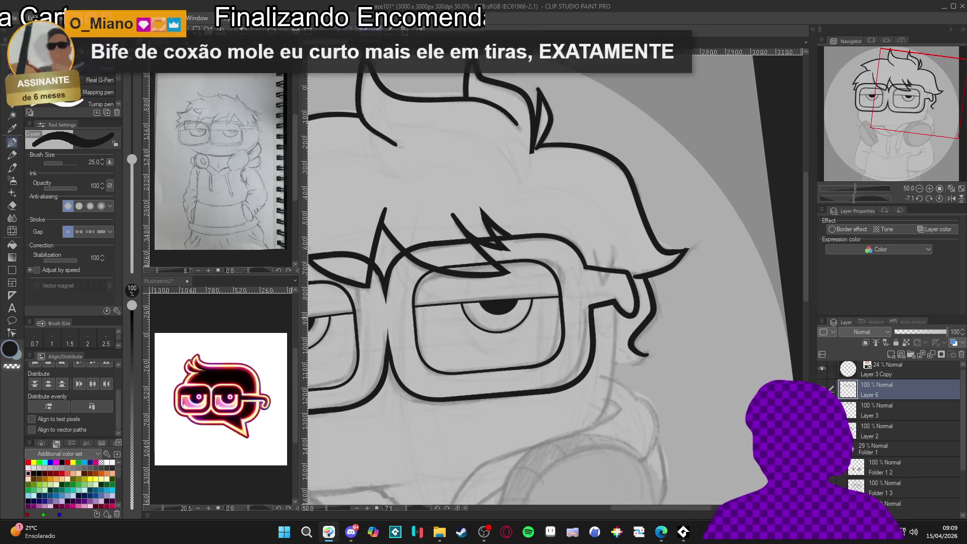
{"action": "scroll", "coordinate": [627, 242], "scroll_direction": "up", "scroll_amount": 1}
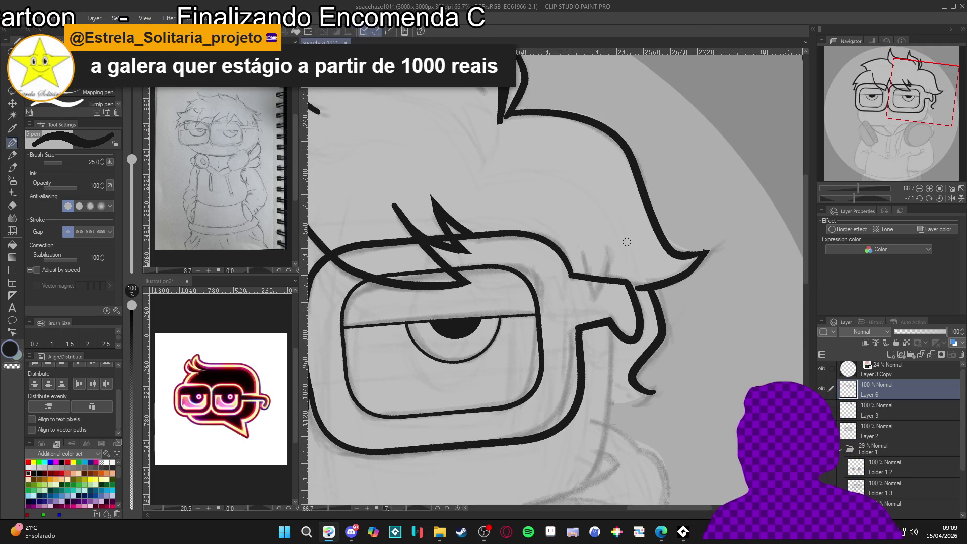
{"action": "left_click_drag", "start_coordinate": [583, 254], "coordinate": [594, 294]}
{"action": "key", "text": "ctrl+z"}
{"action": "left_click_drag", "start_coordinate": [582, 251], "coordinate": [595, 309]}
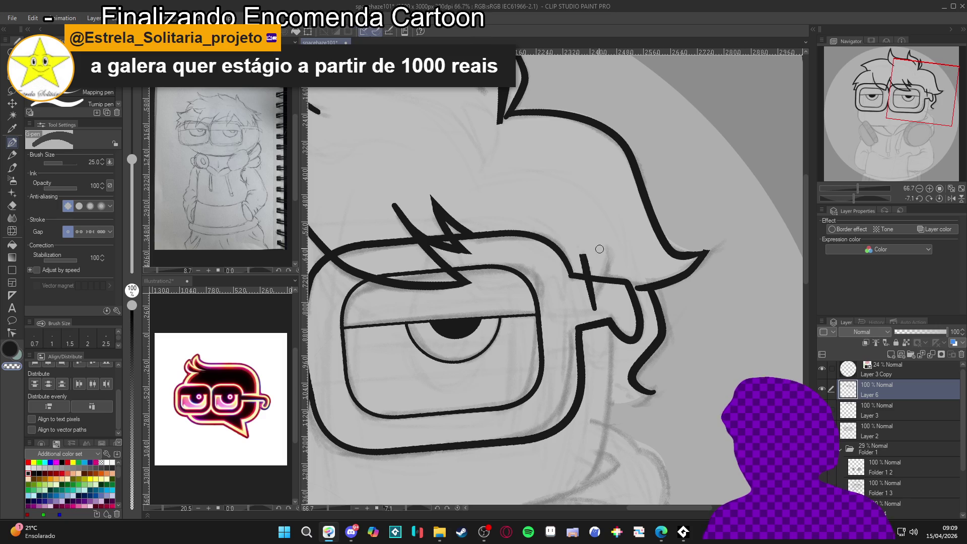
{"action": "left_click_drag", "start_coordinate": [608, 247], "coordinate": [593, 308]}
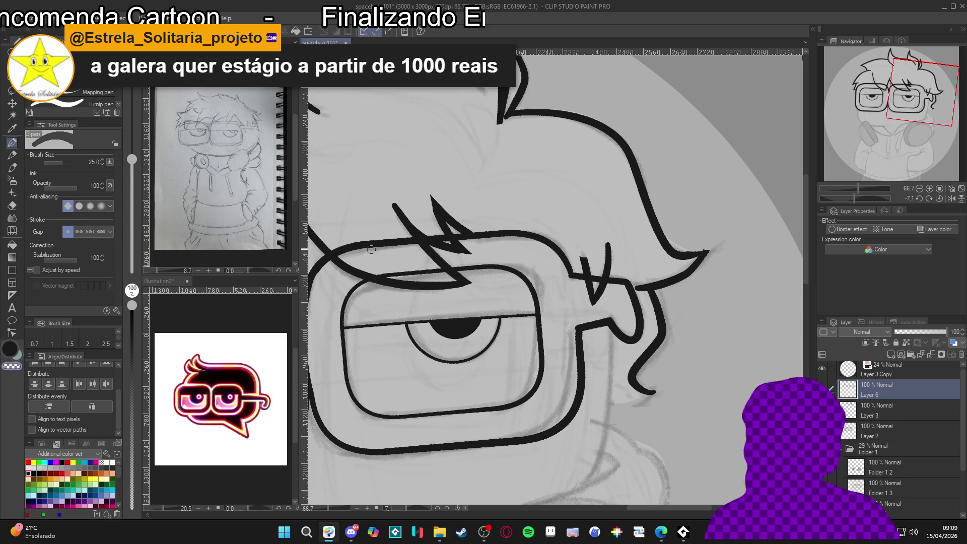
{"action": "scroll", "coordinate": [468, 244], "scroll_direction": "down", "scroll_amount": 5}
{"action": "left_click_drag", "start_coordinate": [468, 243], "coordinate": [494, 229]}
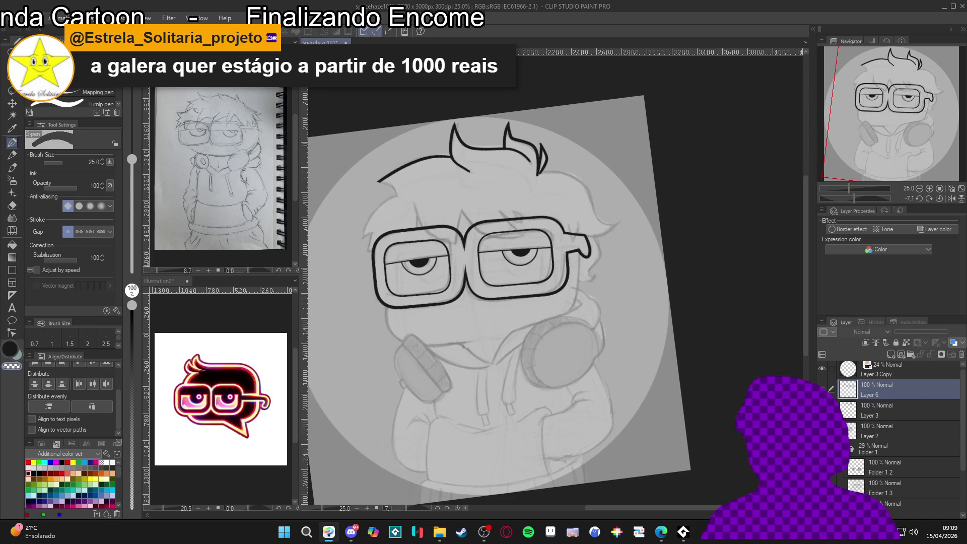
Ink a short vertical line from the glasses down to the brow.
{"action": "scroll", "coordinate": [458, 256], "scroll_direction": "up", "scroll_amount": 3}
{"action": "left_click_drag", "start_coordinate": [458, 256], "coordinate": [517, 293]}
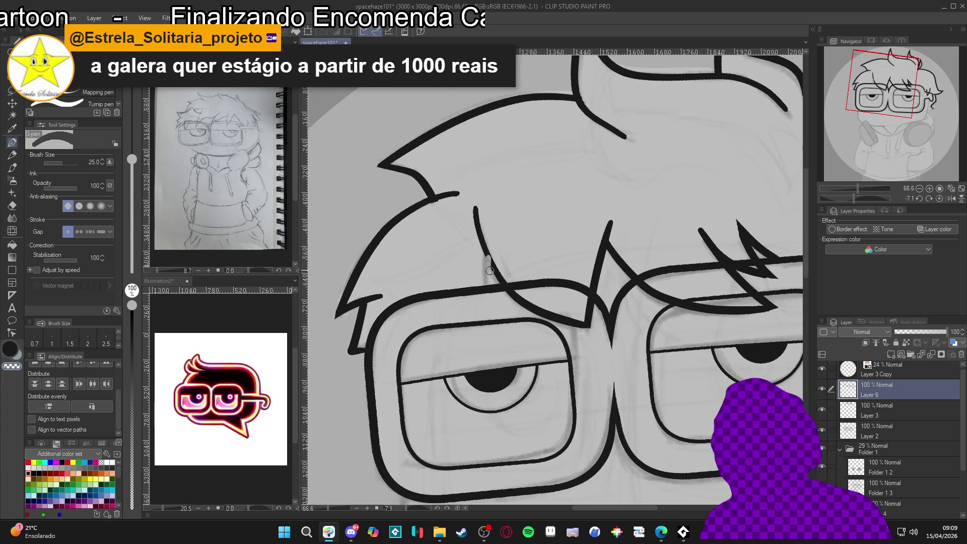
{"action": "left_click_drag", "start_coordinate": [488, 260], "coordinate": [486, 288]}
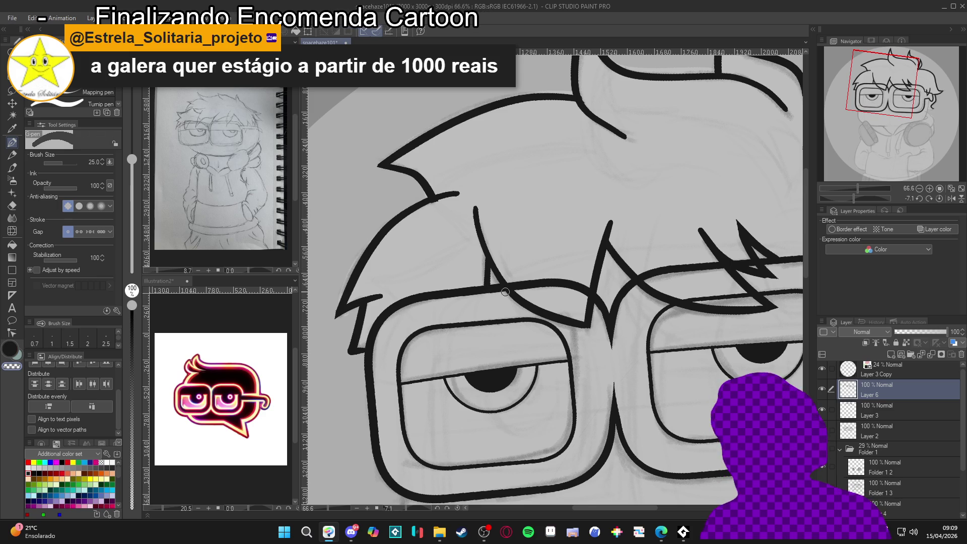
{"action": "scroll", "coordinate": [506, 313], "scroll_direction": "down", "scroll_amount": 2}
{"action": "left_click_drag", "start_coordinate": [506, 312], "coordinate": [485, 239]}
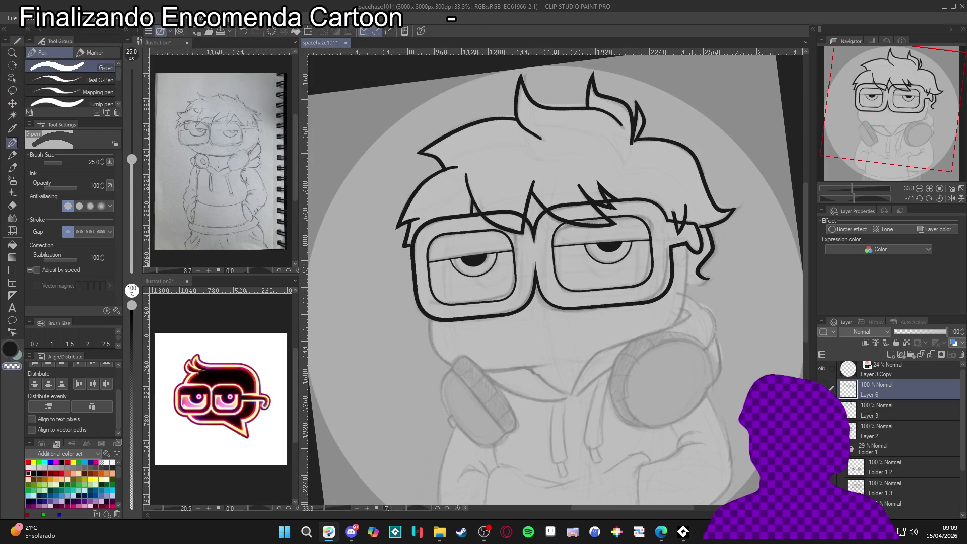
Merge the ink layer down with Ctrl+E and add a new layer.
{"action": "key", "text": "ctrl+e"}
{"action": "mouse_move", "coordinate": [540, 288]}
{"action": "left_mouse_down"}
{"action": "mouse_move", "coordinate": [519, 272]}
{"action": "mouse_move", "coordinate": [503, 285]}
{"action": "mouse_move", "coordinate": [518, 289]}
{"action": "left_mouse_up"}
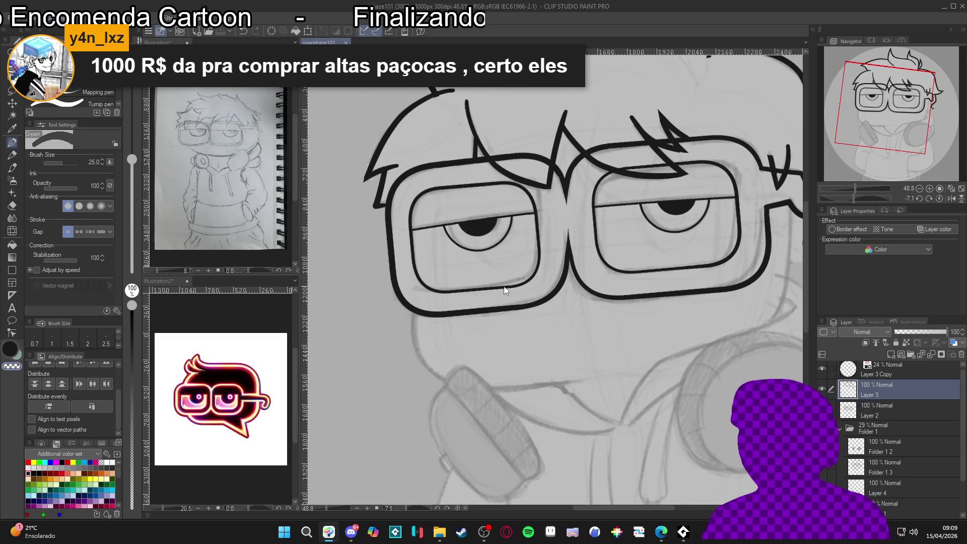
{"action": "key", "text": "ctrl+shift+n"}
With the canvas rotated, ink the long curved outline of the face's left side.
{"action": "left_click_drag", "start_coordinate": [503, 285], "coordinate": [523, 327]}
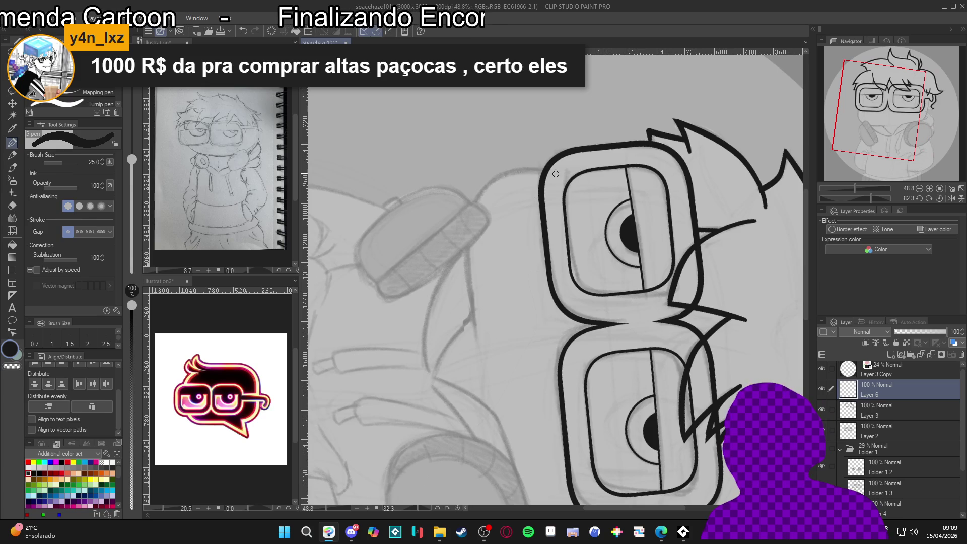
{"action": "mouse_move", "coordinate": [546, 171]}
{"action": "left_mouse_down"}
{"action": "mouse_move", "coordinate": [486, 188]}
{"action": "mouse_move", "coordinate": [468, 241]}
{"action": "mouse_move", "coordinate": [478, 337]}
{"action": "left_mouse_up"}
{"action": "left_click_drag", "start_coordinate": [554, 348], "coordinate": [556, 366]}
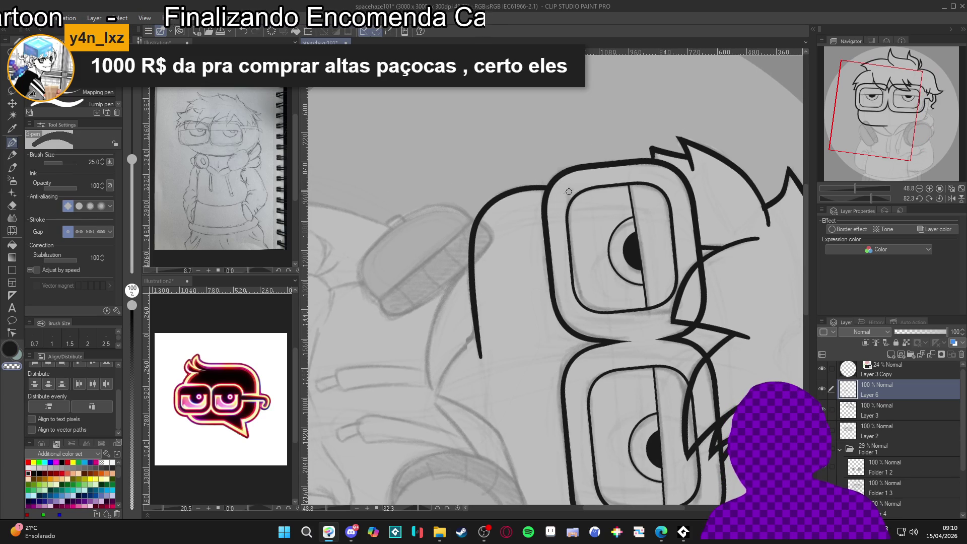
{"action": "key", "text": "r"}
{"action": "mouse_move", "coordinate": [573, 222]}
{"action": "left_mouse_down"}
{"action": "mouse_move", "coordinate": [604, 211]}
{"action": "mouse_move", "coordinate": [665, 247]}
{"action": "mouse_move", "coordinate": [715, 257]}
{"action": "left_mouse_up"}
{"action": "key", "text": "p"}
Ink the right cheek line running from the hair down the face.
{"action": "left_click_drag", "start_coordinate": [721, 211], "coordinate": [710, 259]}
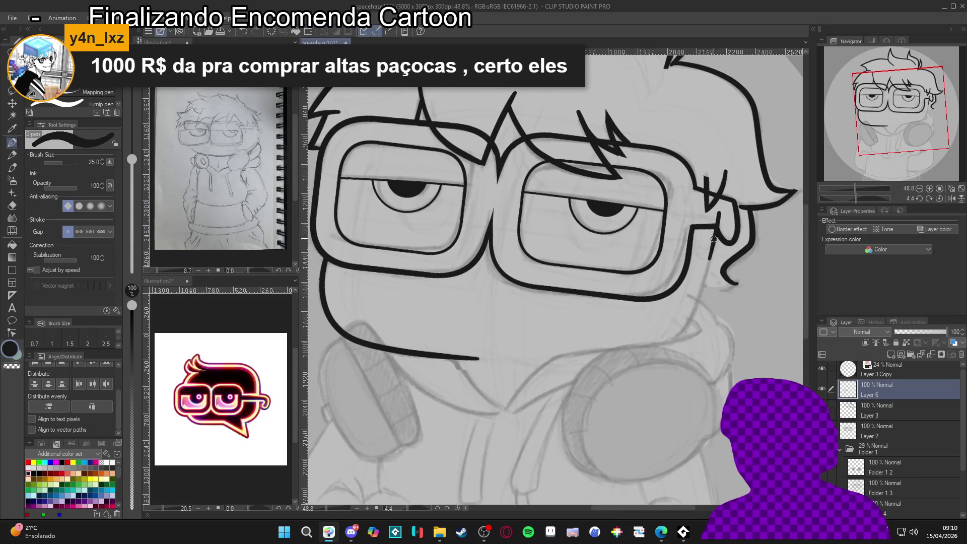
{"action": "left_click_drag", "start_coordinate": [719, 222], "coordinate": [710, 267]}
{"action": "key", "text": "ctrl+z"}
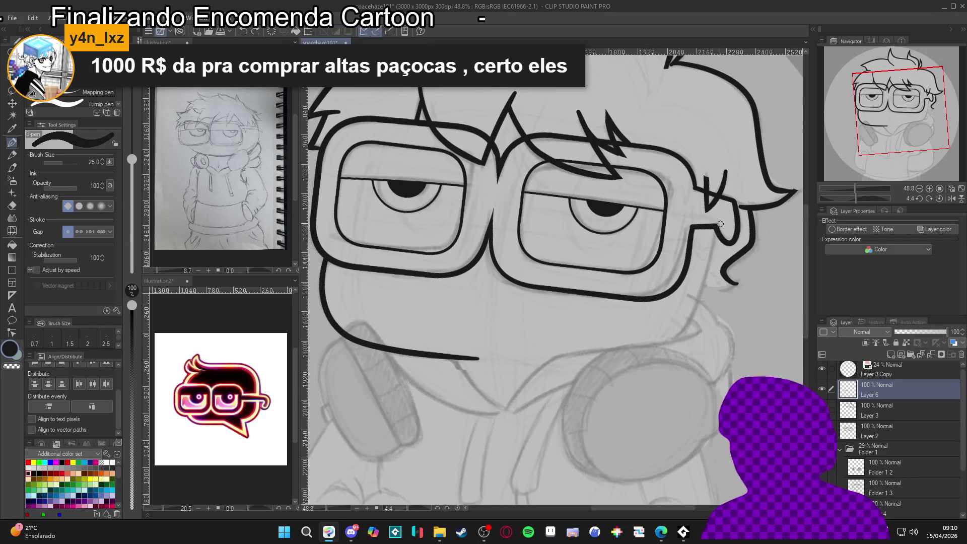
{"action": "mouse_move", "coordinate": [718, 228]}
{"action": "left_mouse_down"}
{"action": "mouse_move", "coordinate": [696, 302]}
{"action": "mouse_move", "coordinate": [661, 348]}
{"action": "mouse_move", "coordinate": [641, 351]}
{"action": "left_mouse_up"}
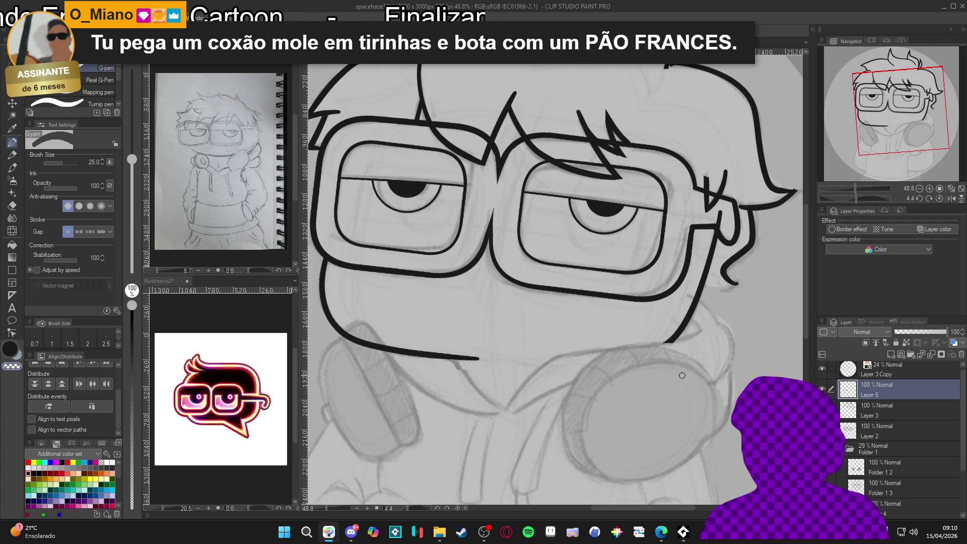
{"action": "left_click_drag", "start_coordinate": [655, 420], "coordinate": [673, 390]}
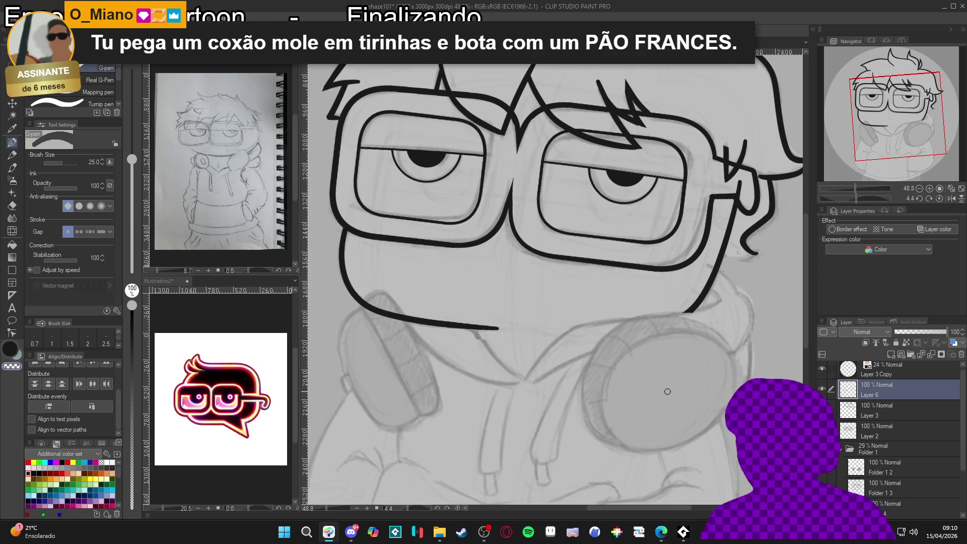
{"action": "scroll", "coordinate": [633, 364], "scroll_direction": "down", "scroll_amount": 1}
{"action": "scroll", "coordinate": [634, 363], "scroll_direction": "down", "scroll_amount": 1}
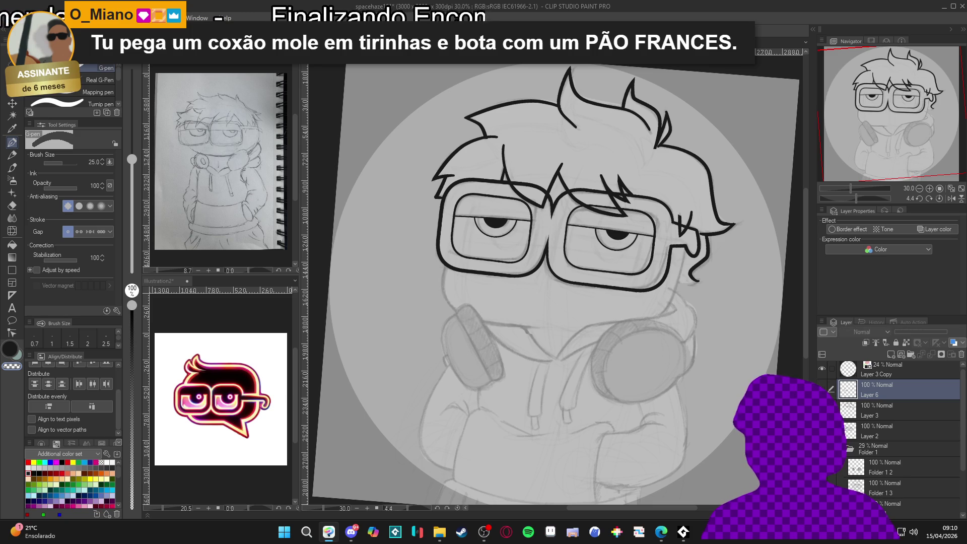
{"action": "scroll", "coordinate": [605, 303], "scroll_direction": "up", "scroll_amount": 3}
{"action": "left_click_drag", "start_coordinate": [605, 303], "coordinate": [591, 303]}
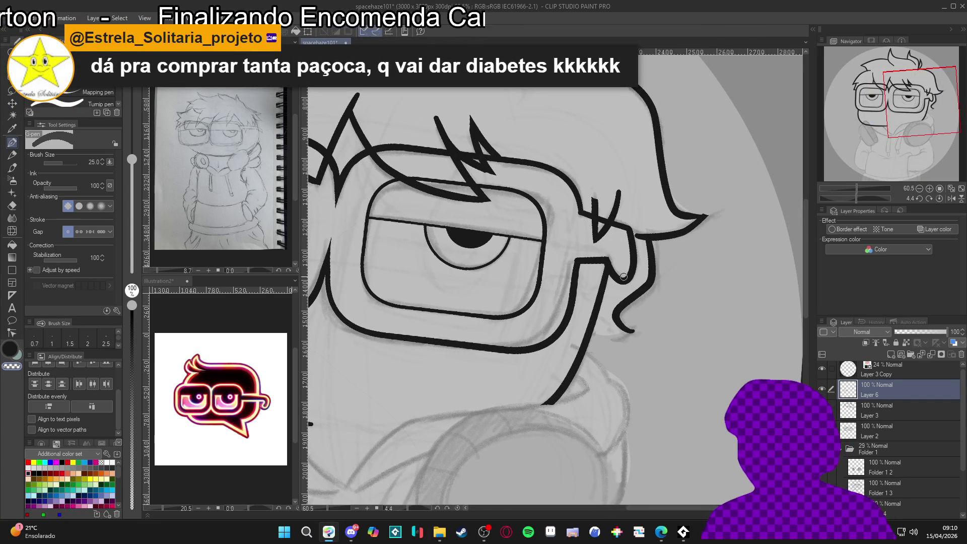
{"action": "scroll", "coordinate": [624, 277], "scroll_direction": "down", "scroll_amount": 4}
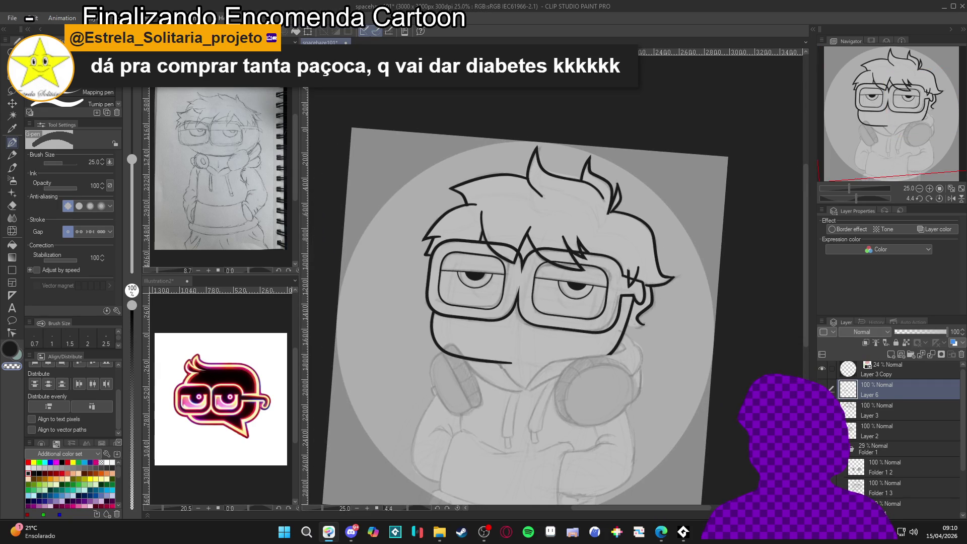
On Layer 3, with the view rotated, ink a short upward stroke extending the jaw line.
{"action": "left_click", "coordinate": [864, 407]}
{"action": "scroll", "coordinate": [685, 289], "scroll_direction": "up", "scroll_amount": 1}
{"action": "scroll", "coordinate": [685, 288], "scroll_direction": "up", "scroll_amount": 2}
{"action": "mouse_move", "coordinate": [684, 288]}
{"action": "left_mouse_down"}
{"action": "mouse_move", "coordinate": [580, 166]}
{"action": "mouse_move", "coordinate": [480, 311]}
{"action": "mouse_move", "coordinate": [548, 364]}
{"action": "left_mouse_up"}
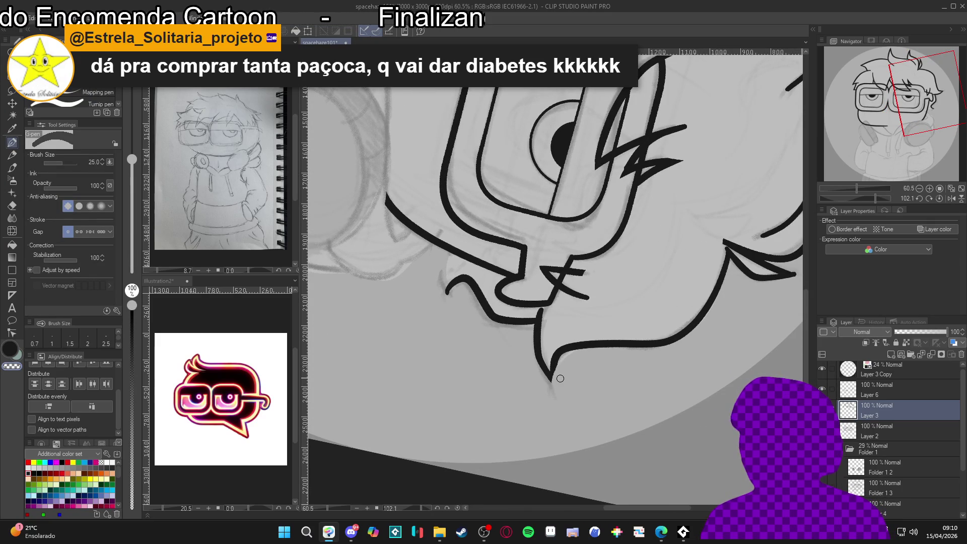
{"action": "scroll", "coordinate": [565, 387], "scroll_direction": "down", "scroll_amount": 4}
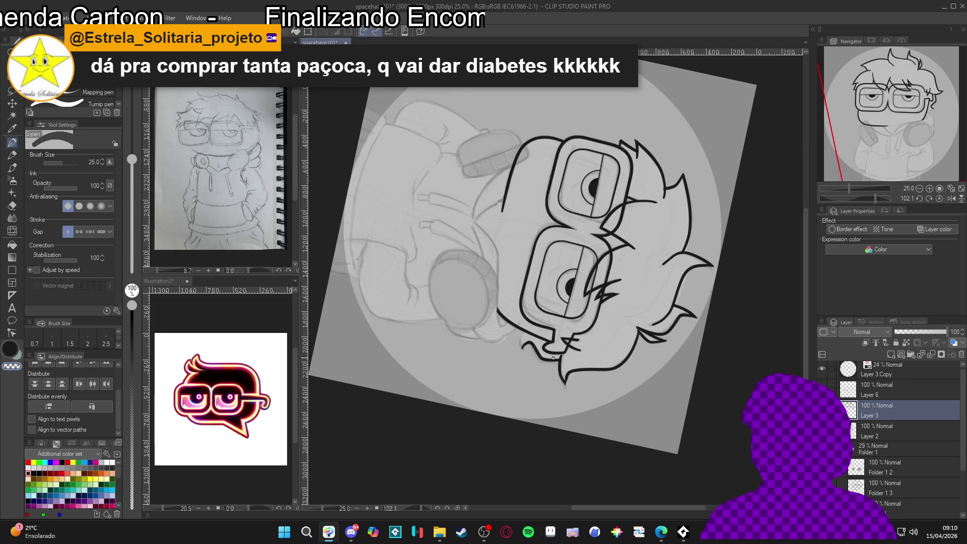
{"action": "scroll", "coordinate": [571, 359], "scroll_direction": "up", "scroll_amount": 3}
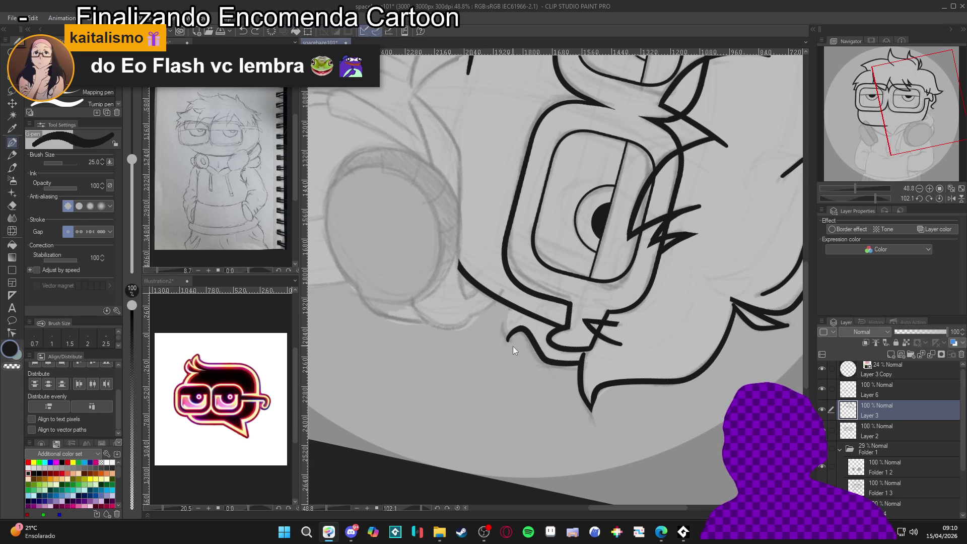
{"action": "left_click_drag", "start_coordinate": [504, 322], "coordinate": [510, 300]}
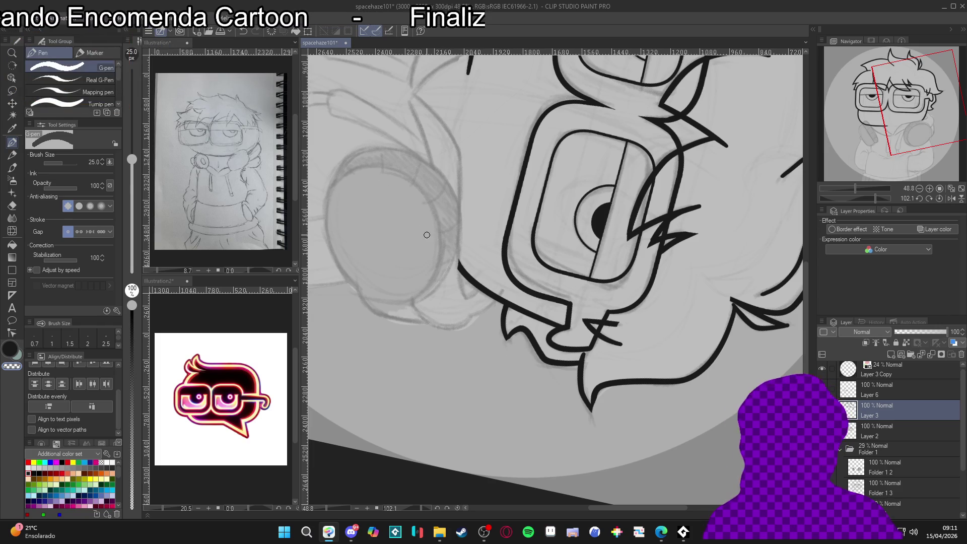
{"action": "scroll", "coordinate": [548, 310], "scroll_direction": "down", "scroll_amount": 3}
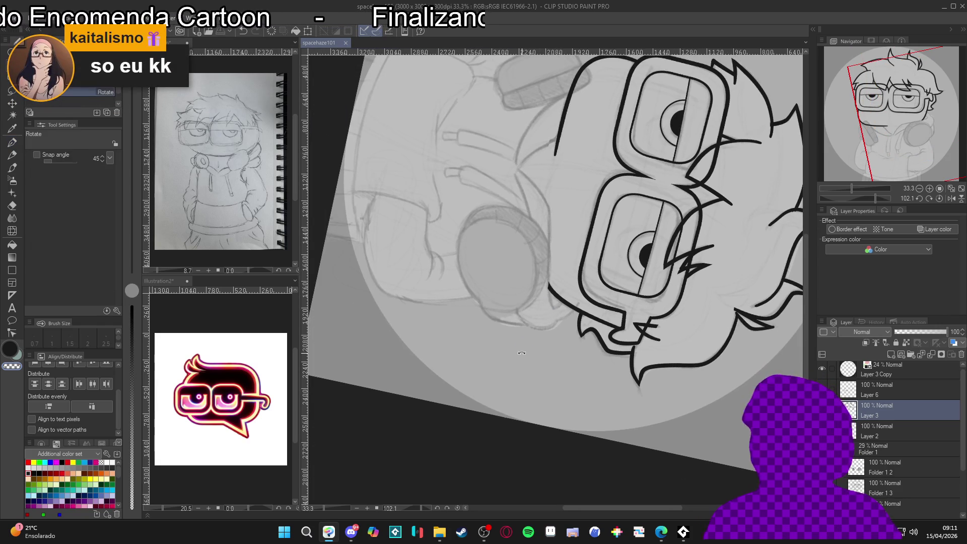
Reset the canvas rotation to upright and undo then redo the jaw strokes.
{"action": "double_click", "coordinate": [546, 306]}
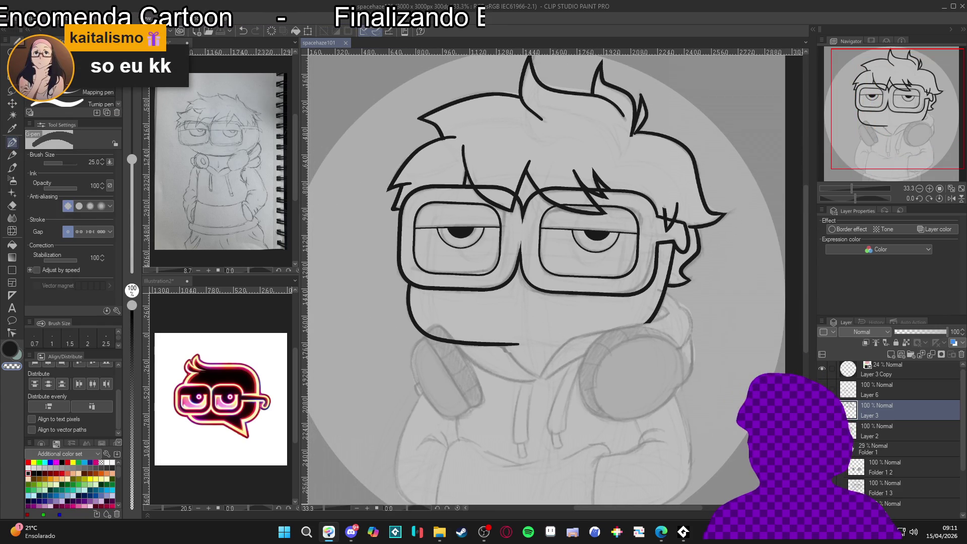
{"action": "key", "text": "ctrl+z"}
{"action": "key", "text": "ctrl+y"}
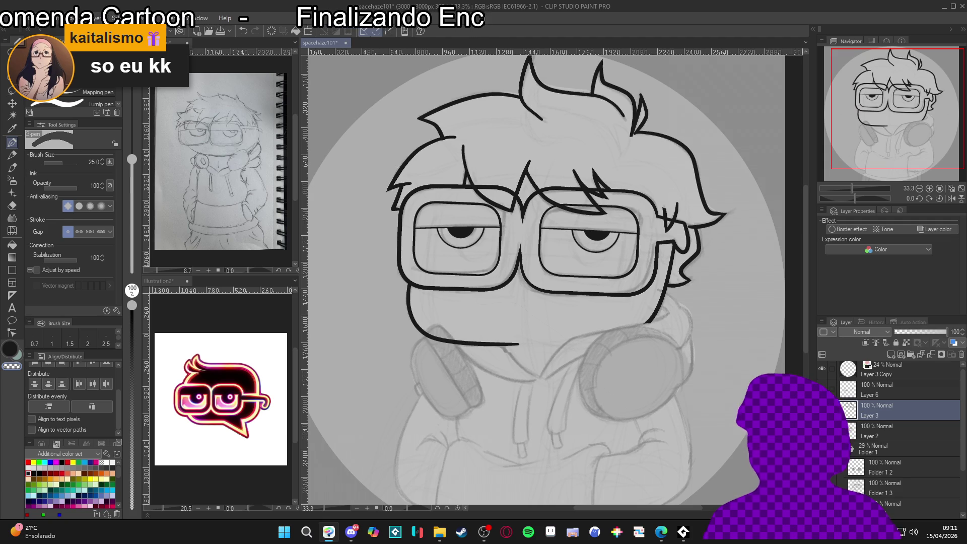
Check Layer 6 and Layer 3 line art, restoring the removed strokes.
{"action": "left_click", "coordinate": [859, 392]}
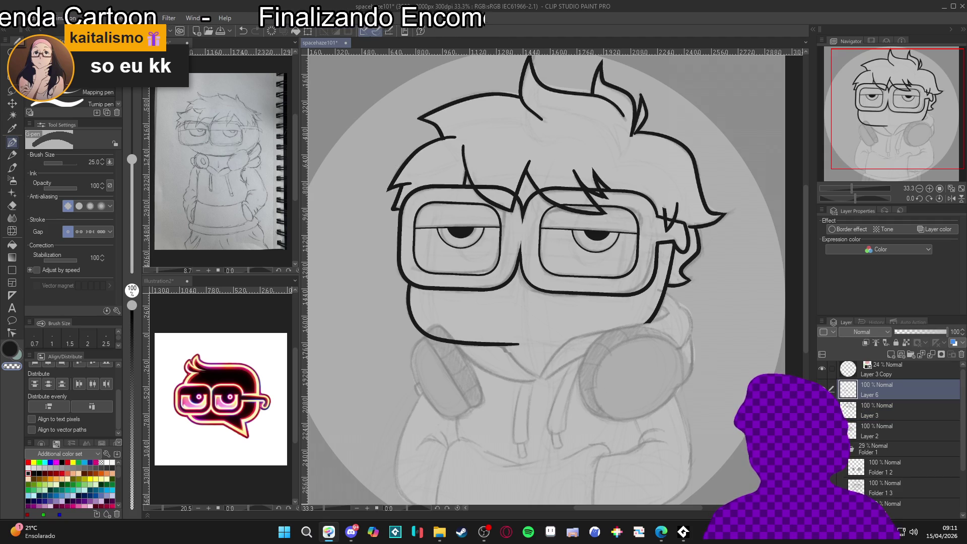
{"action": "key", "text": "ctrl+z"}
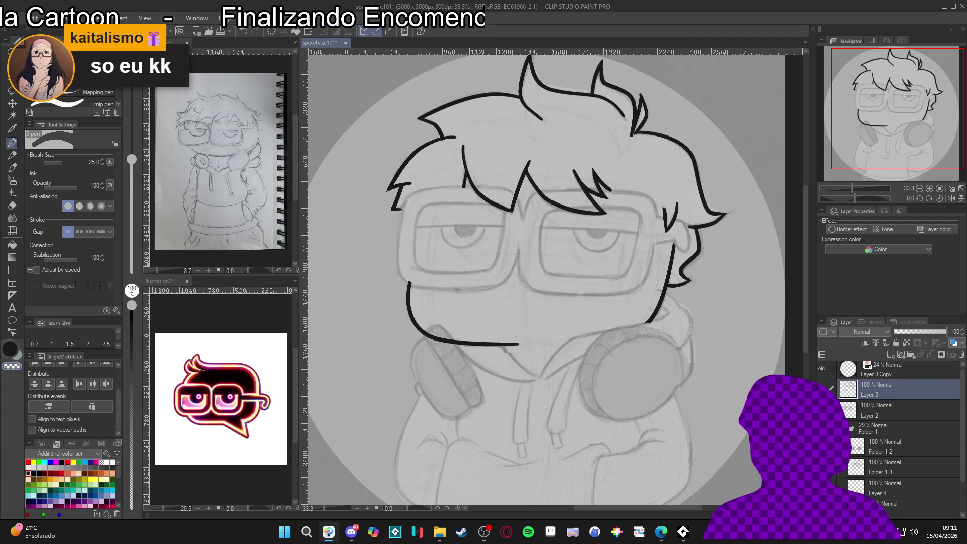
{"action": "left_click", "coordinate": [823, 389]}
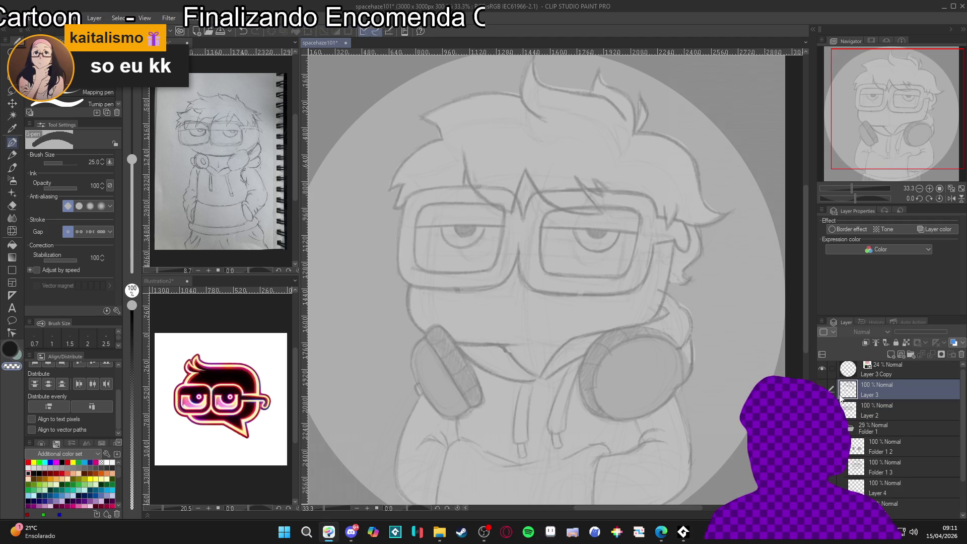
{"action": "key", "text": "ctrl+y"}
{"action": "key", "text": "ctrl+y"}
{"action": "key", "text": "ctrl+y"}
Select Layer 2 and add a new empty layer above it.
{"action": "left_click", "coordinate": [877, 411]}
{"action": "scroll", "coordinate": [587, 322], "scroll_direction": "down", "scroll_amount": 1}
{"action": "key", "text": "ctrl+shift+n"}
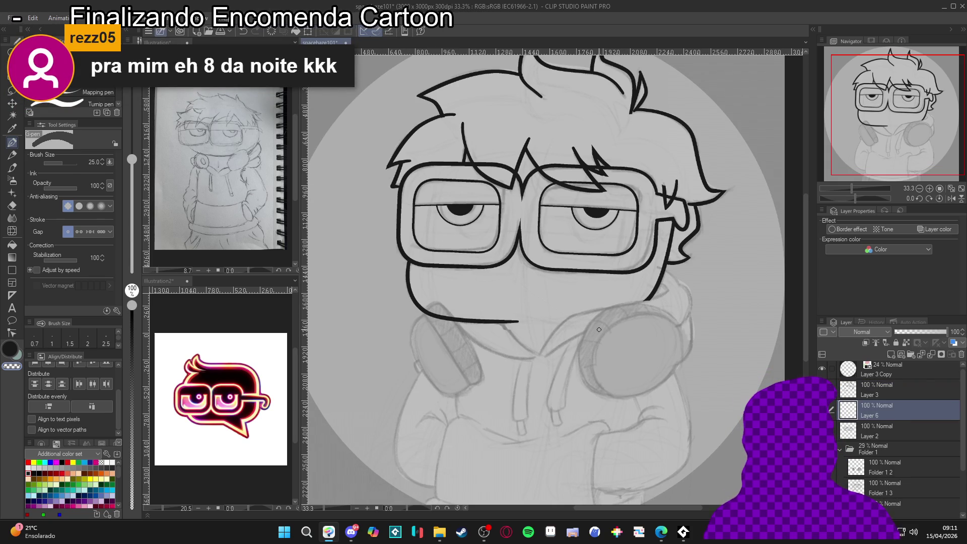
Zoom onto the glasses and cheek and save the drawing.
{"action": "scroll", "coordinate": [601, 312], "scroll_direction": "up", "scroll_amount": 3}
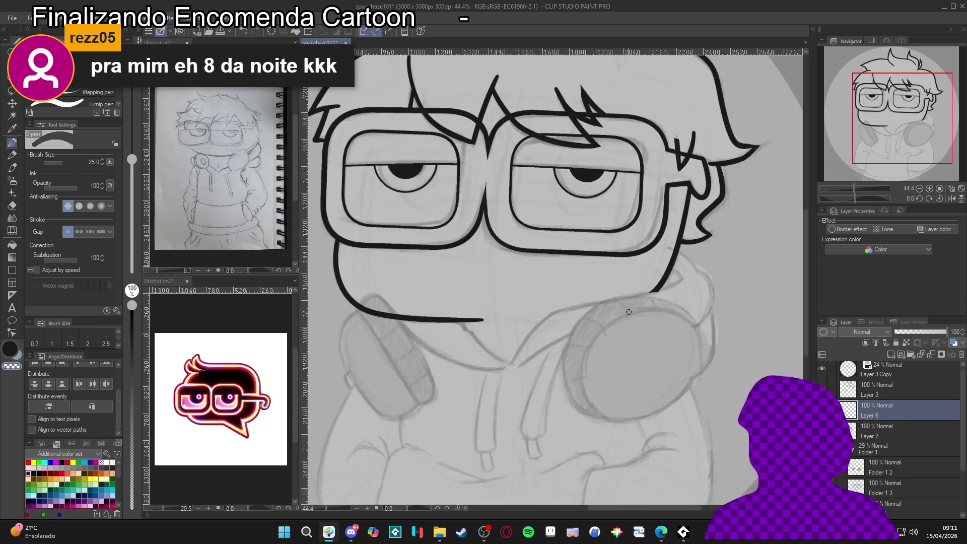
{"action": "mouse_move", "coordinate": [625, 304]}
{"action": "left_mouse_down"}
{"action": "mouse_move", "coordinate": [655, 333]}
{"action": "mouse_move", "coordinate": [639, 395]}
{"action": "left_mouse_up"}
{"action": "key", "text": "ctrl+s"}
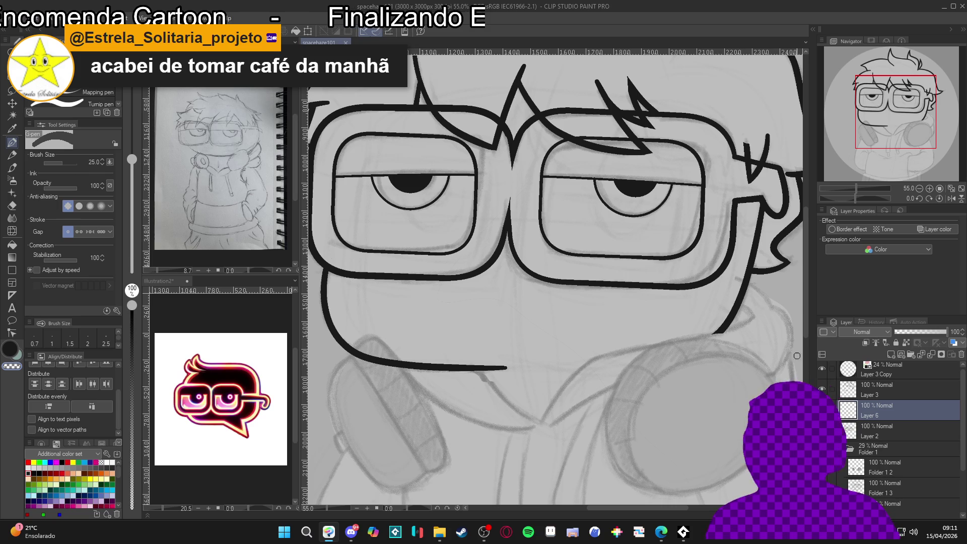
Ink the jaw stroke from the cheek toward the hoodie and erase its lower end.
{"action": "scroll", "coordinate": [682, 280], "scroll_direction": "up", "scroll_amount": 1}
{"action": "mouse_move", "coordinate": [703, 291]}
{"action": "left_mouse_down"}
{"action": "mouse_move", "coordinate": [727, 319]}
{"action": "mouse_move", "coordinate": [730, 309]}
{"action": "mouse_move", "coordinate": [712, 321]}
{"action": "mouse_move", "coordinate": [533, 360]}
{"action": "mouse_move", "coordinate": [481, 451]}
{"action": "left_mouse_up"}
{"action": "left_click_drag", "start_coordinate": [554, 418], "coordinate": [584, 390]}
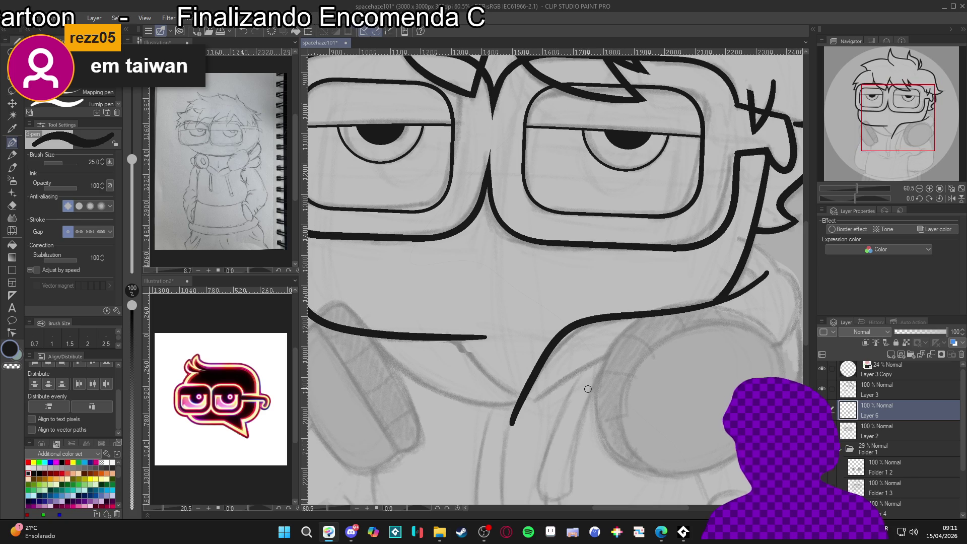
{"action": "key", "text": "e"}
{"action": "left_click_drag", "start_coordinate": [512, 431], "coordinate": [534, 416]}
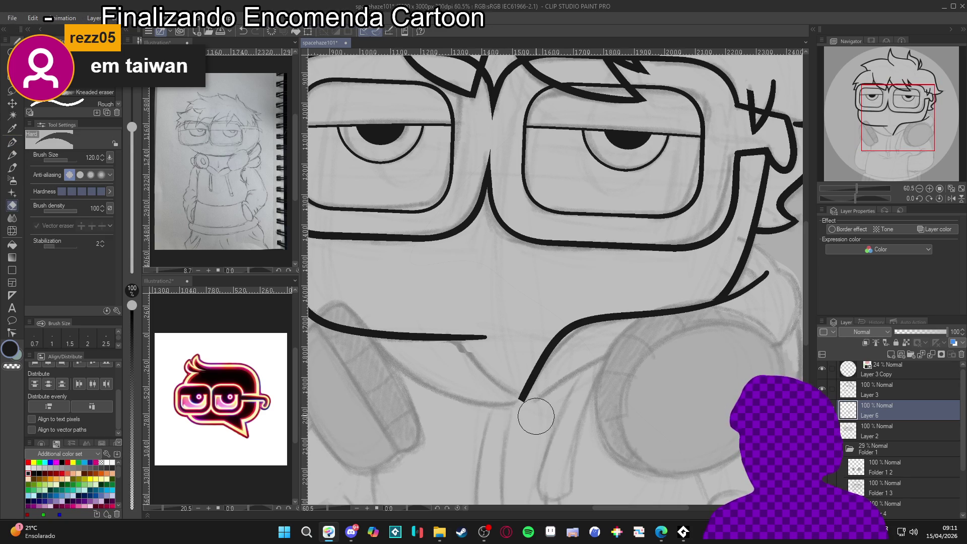
{"action": "key", "text": "p"}
Set the eraser to size 40, extend the jaw on a ~21° tilted view, then straighten the canvas.
{"action": "left_click_drag", "start_coordinate": [728, 322], "coordinate": [657, 358]}
{"action": "key", "text": "e"}
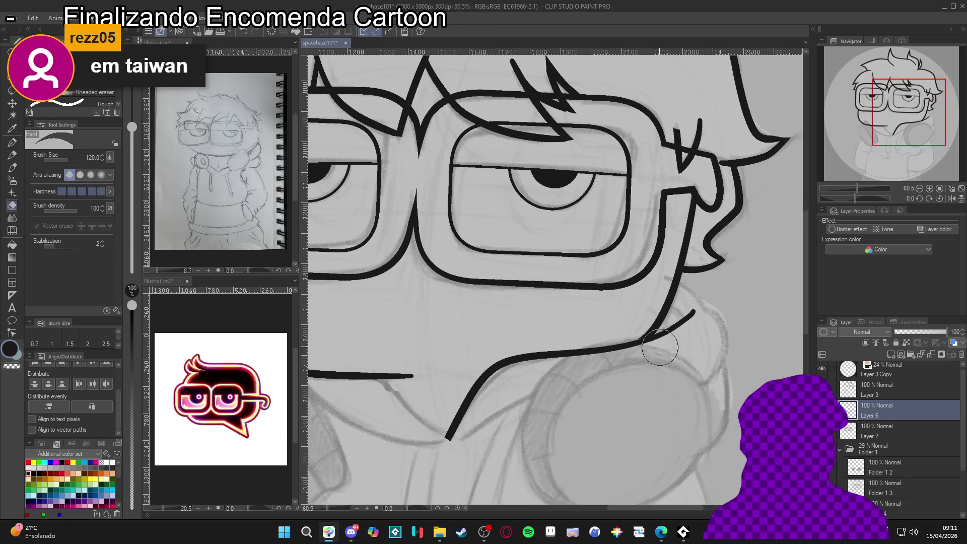
{"action": "key", "text": "bracketleft"}
{"action": "key", "text": "bracketleft"}
{"action": "key", "text": "bracketleft"}
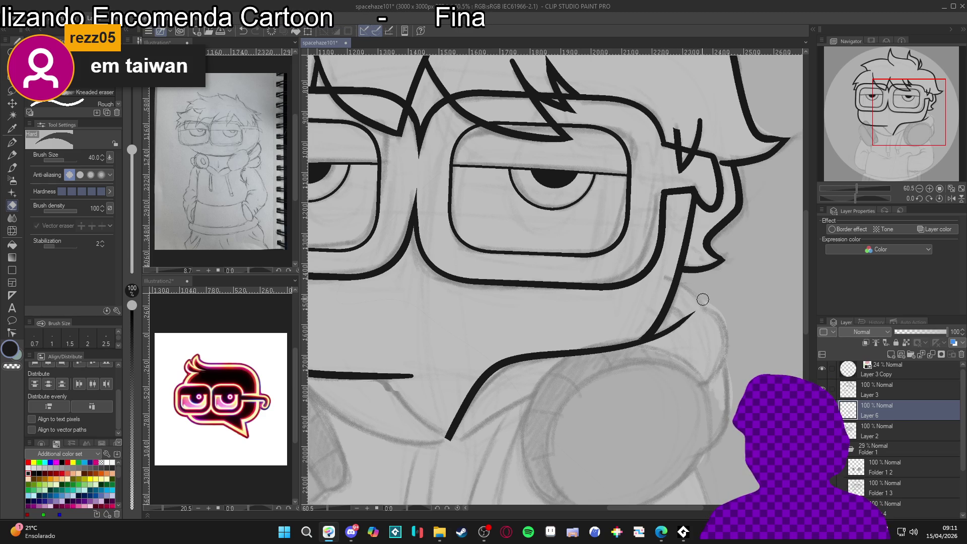
{"action": "key", "text": "p"}
{"action": "mouse_move", "coordinate": [695, 364]}
{"action": "left_mouse_down"}
{"action": "mouse_move", "coordinate": [667, 348]}
{"action": "mouse_move", "coordinate": [634, 283]}
{"action": "left_mouse_up"}
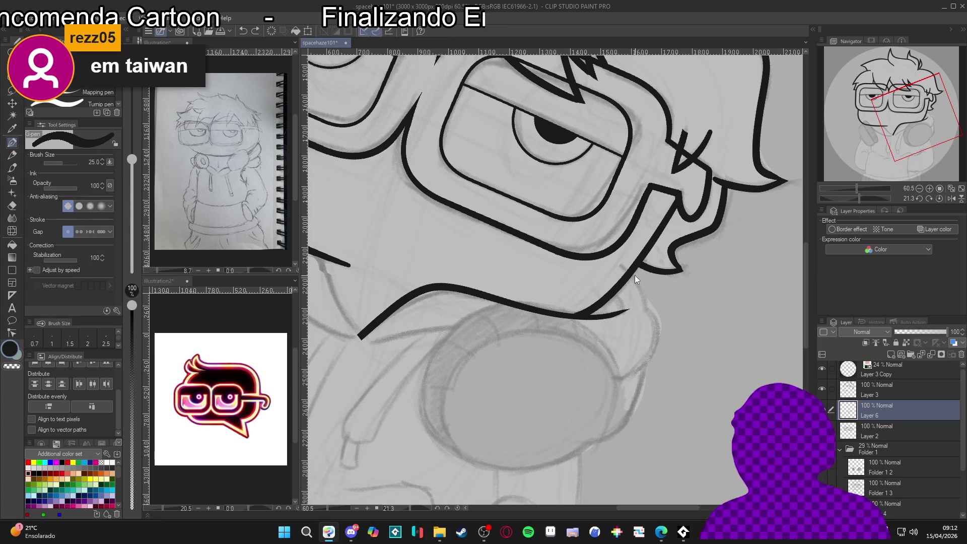
{"action": "mouse_move", "coordinate": [654, 324]}
{"action": "left_mouse_down"}
{"action": "mouse_move", "coordinate": [630, 377]}
{"action": "mouse_move", "coordinate": [590, 391]}
{"action": "left_mouse_up"}
{"action": "key", "text": "e"}
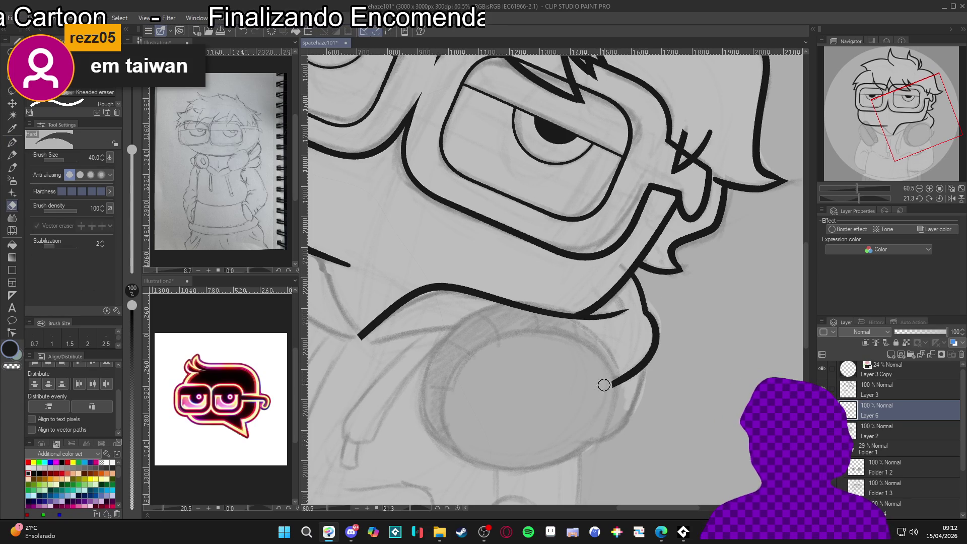
{"action": "mouse_move", "coordinate": [659, 370]}
{"action": "left_mouse_down"}
{"action": "mouse_move", "coordinate": [650, 400]}
{"action": "mouse_move", "coordinate": [700, 368]}
{"action": "left_mouse_up"}
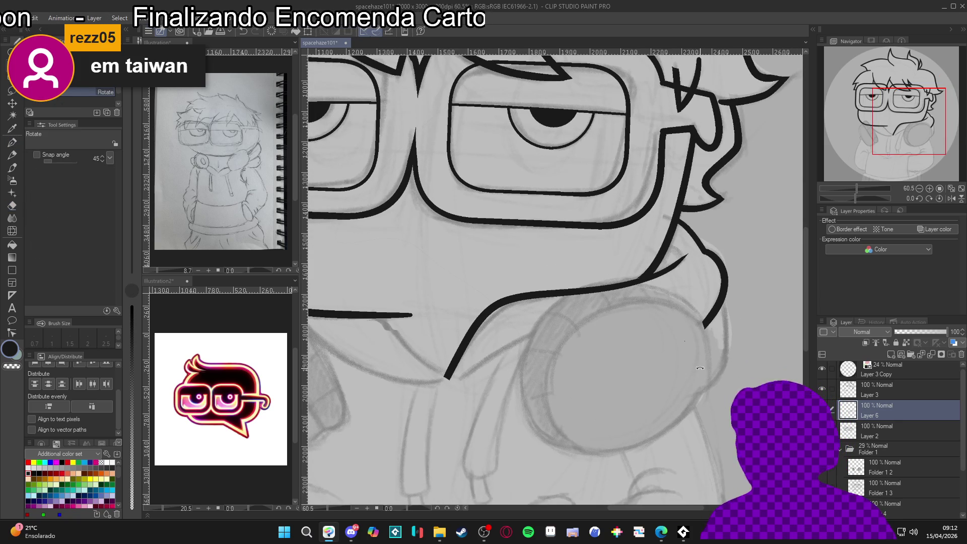
{"action": "scroll", "coordinate": [631, 325], "scroll_direction": "down", "scroll_amount": 5}
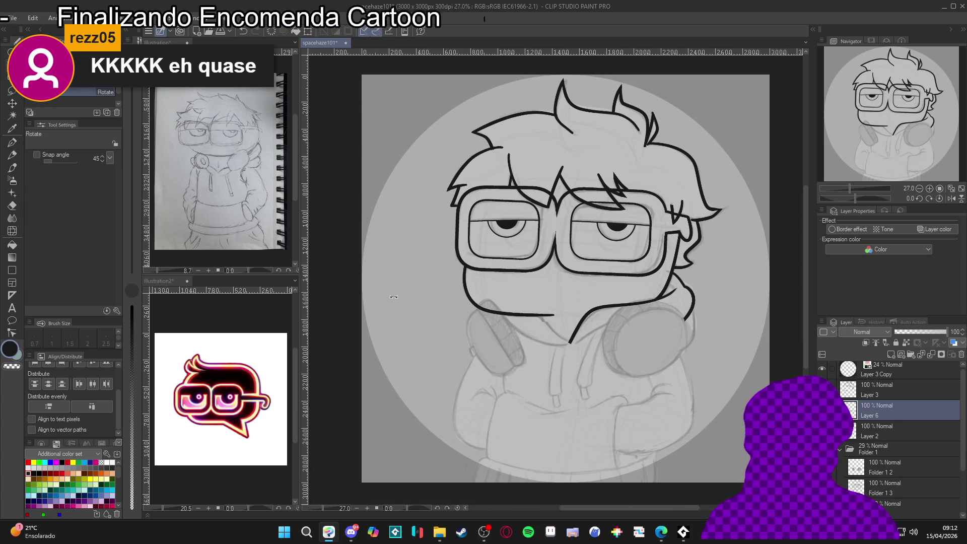
On Layer 3, erase the end of the chin line shorter and hide the layer to check it.
{"action": "scroll", "coordinate": [468, 304], "scroll_direction": "up", "scroll_amount": 3}
{"action": "key", "text": "e"}
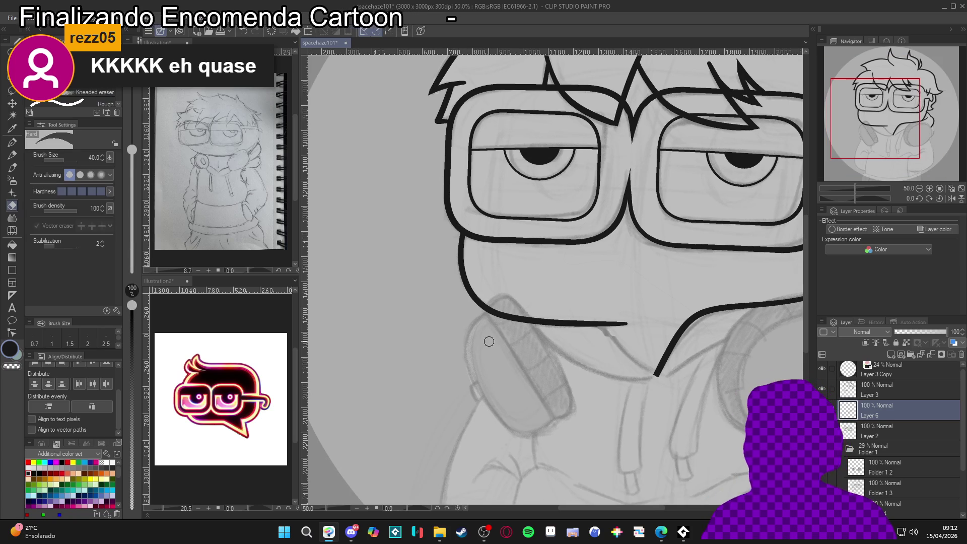
{"action": "left_click", "coordinate": [860, 396]}
{"action": "mouse_move", "coordinate": [691, 425]}
{"action": "left_mouse_down"}
{"action": "mouse_move", "coordinate": [563, 406]}
{"action": "mouse_move", "coordinate": [658, 423]}
{"action": "mouse_move", "coordinate": [666, 441]}
{"action": "left_mouse_up"}
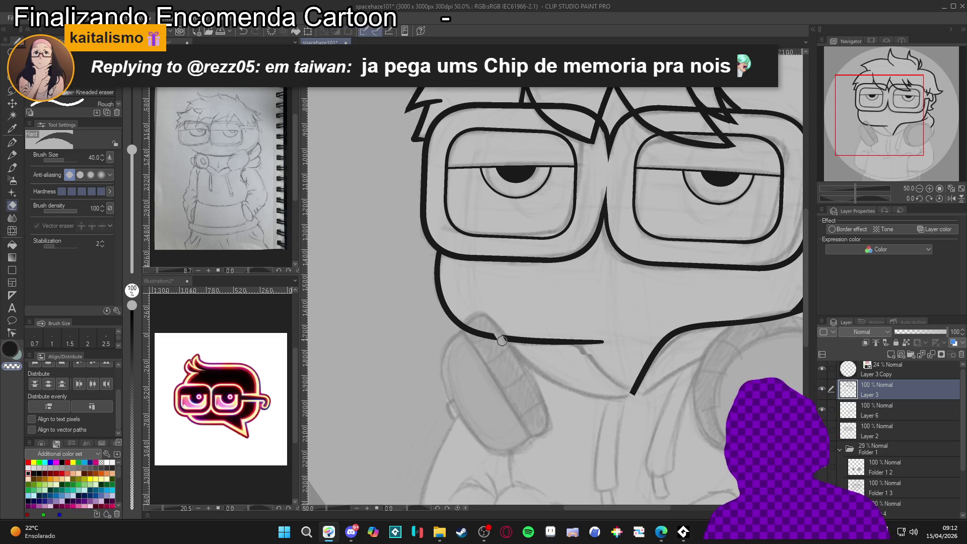
{"action": "left_click_drag", "start_coordinate": [494, 354], "coordinate": [481, 343]}
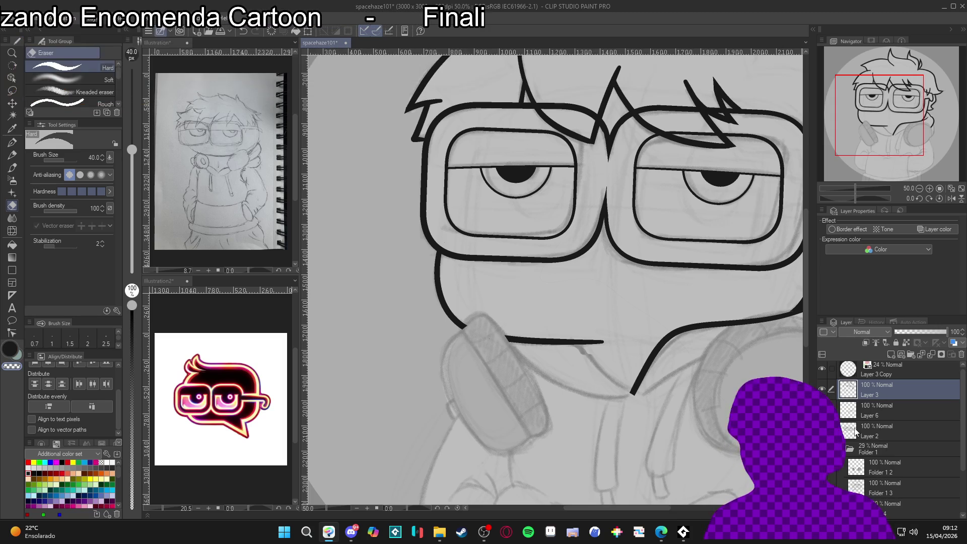
{"action": "left_click", "coordinate": [822, 389]}
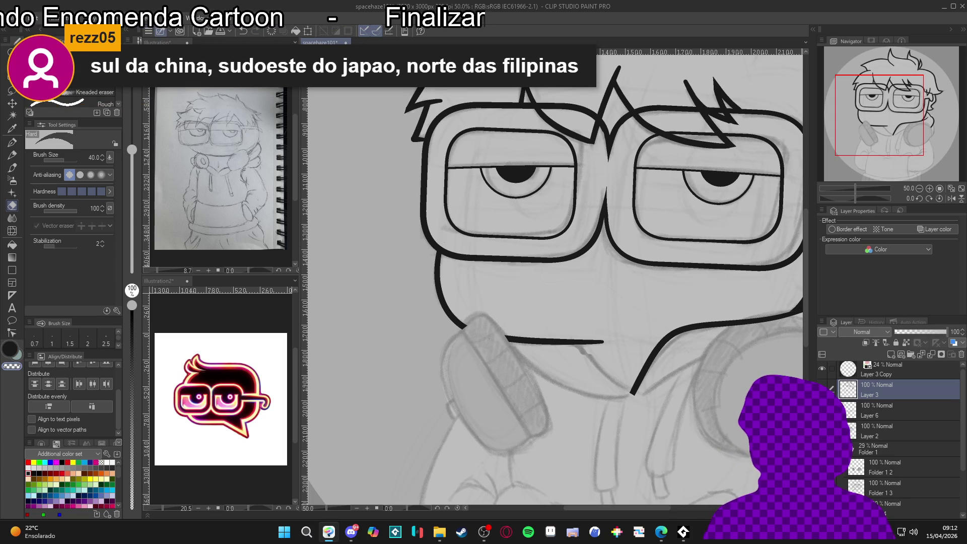
Merge Layer 3 into Layer 6, then undo the merge to restore Layer 3.
{"action": "key", "text": "ctrl+e"}
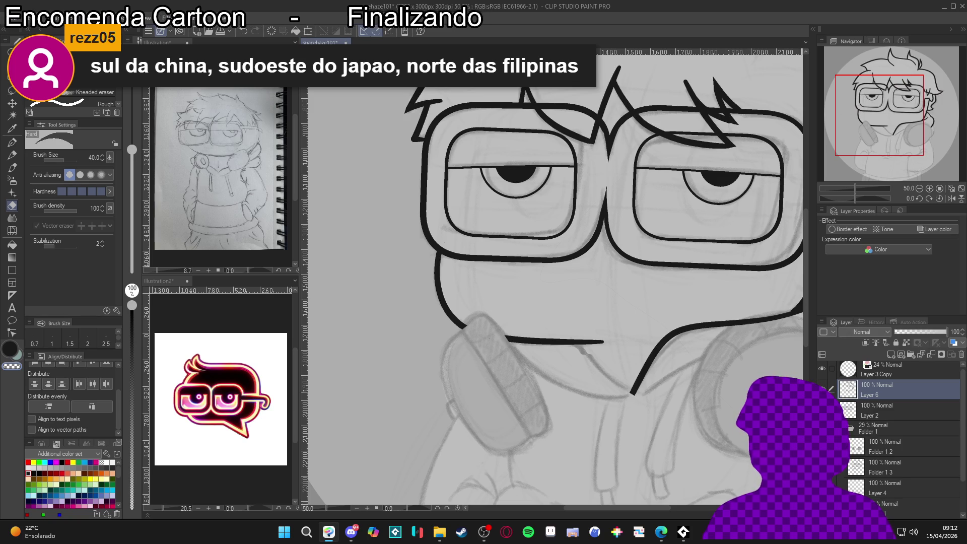
{"action": "left_click_drag", "start_coordinate": [682, 408], "coordinate": [642, 404]}
{"action": "key", "text": "ctrl+s"}
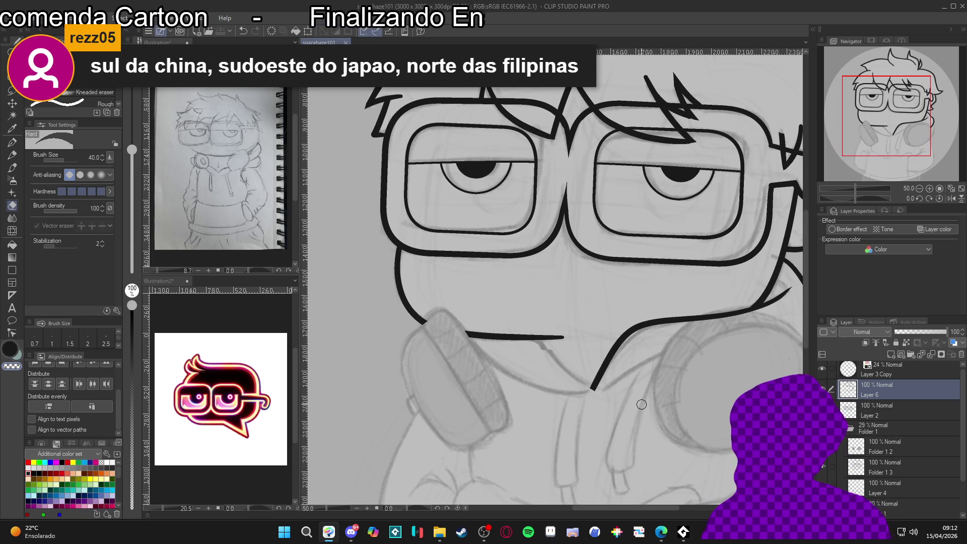
{"action": "key", "text": "ctrl+z"}
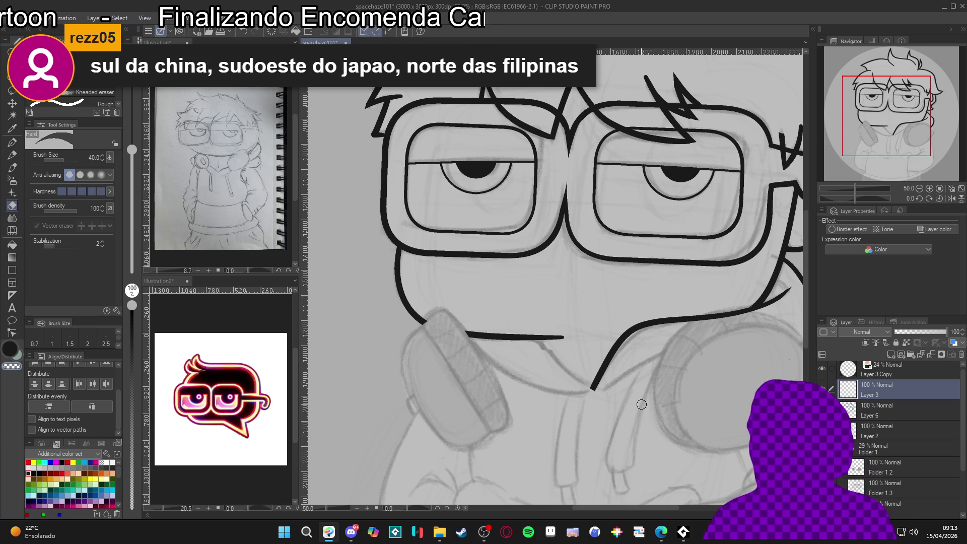
With the G-pen, ink the left ear cup's outer edge, side and bottom.
{"action": "left_click_drag", "start_coordinate": [580, 378], "coordinate": [594, 330]}
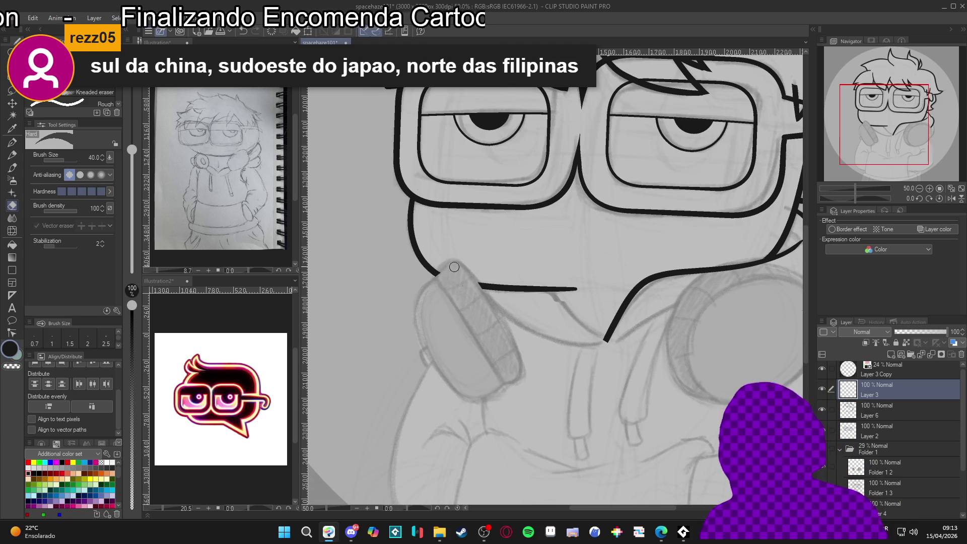
{"action": "key", "text": "p"}
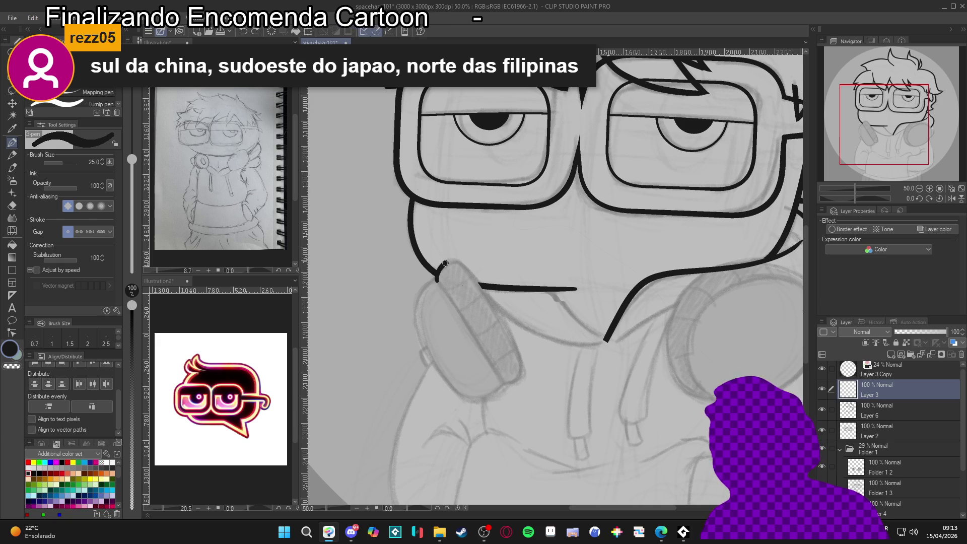
{"action": "mouse_move", "coordinate": [464, 265]}
{"action": "left_mouse_down"}
{"action": "mouse_move", "coordinate": [519, 361]}
{"action": "mouse_move", "coordinate": [503, 384]}
{"action": "left_mouse_up"}
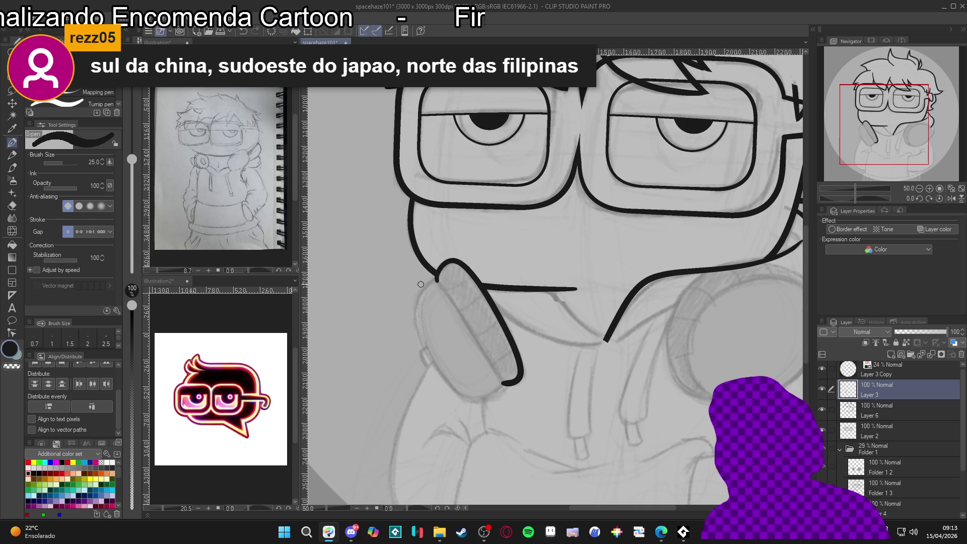
{"action": "mouse_move", "coordinate": [417, 296]}
{"action": "left_mouse_down"}
{"action": "mouse_move", "coordinate": [416, 340]}
{"action": "mouse_move", "coordinate": [443, 386]}
{"action": "mouse_move", "coordinate": [482, 402]}
{"action": "mouse_move", "coordinate": [501, 385]}
{"action": "left_mouse_up"}
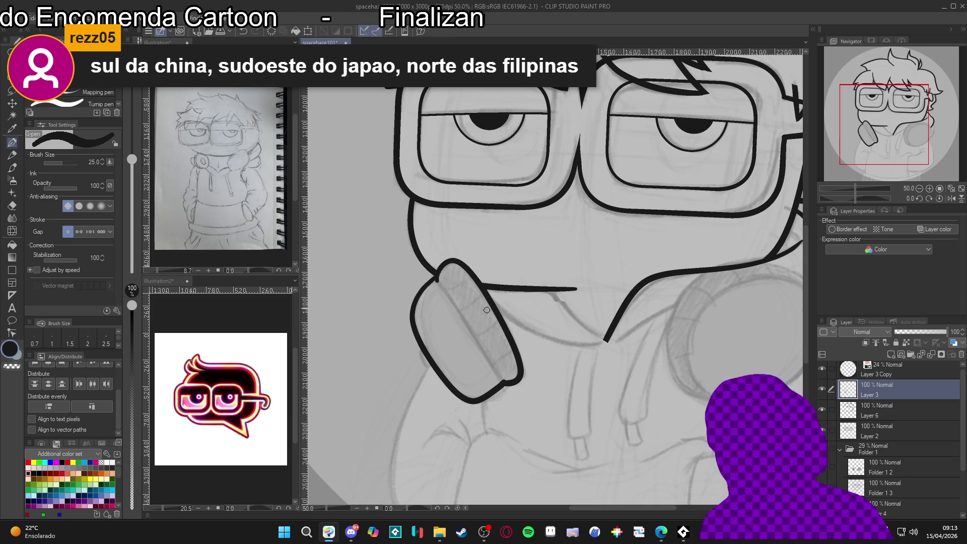
{"action": "scroll", "coordinate": [546, 313], "scroll_direction": "down", "scroll_amount": 2}
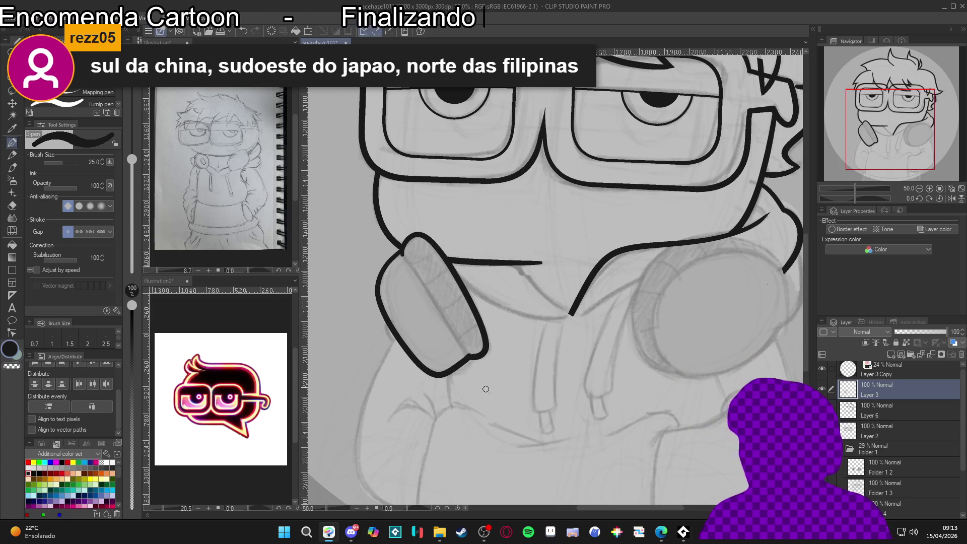
Draw the ear cup's inner edge line at brush size 17, redoing the uneven stroke.
{"action": "key", "text": "bracketleft"}
{"action": "key", "text": "bracketleft"}
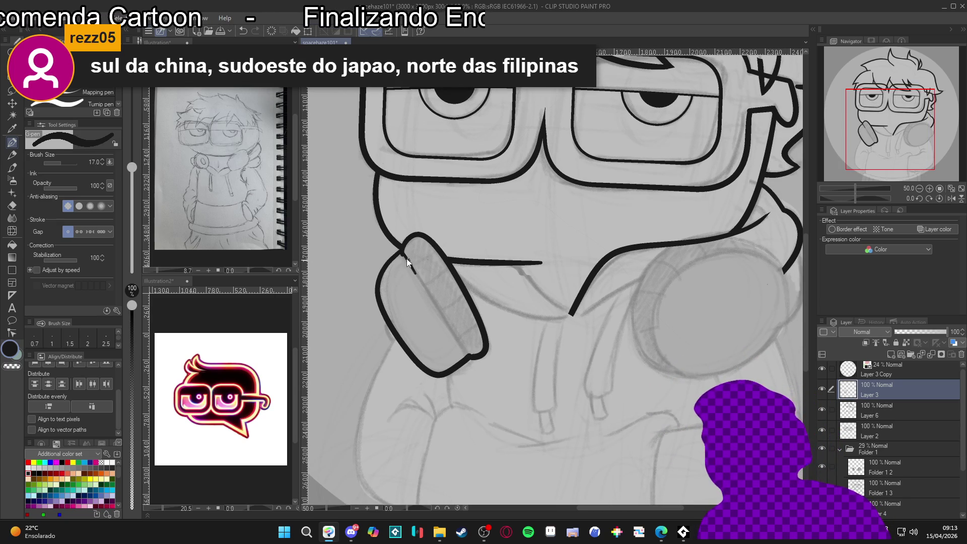
{"action": "left_click_drag", "start_coordinate": [411, 266], "coordinate": [468, 354]}
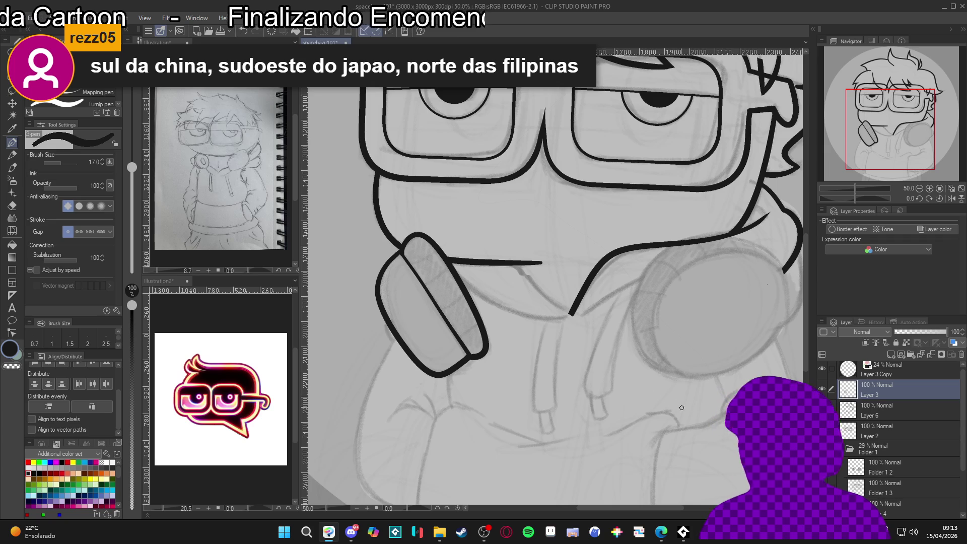
{"action": "key", "text": "ctrl+z"}
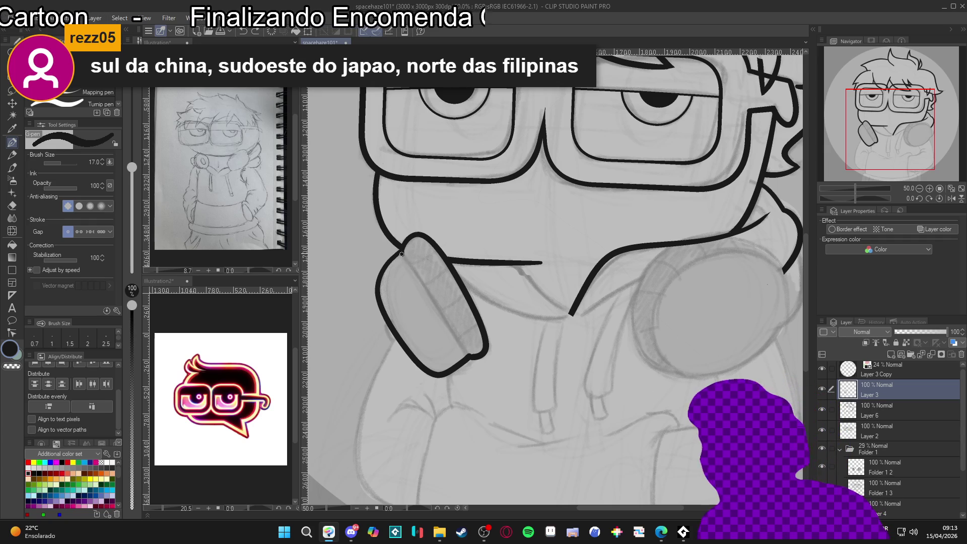
{"action": "left_click_drag", "start_coordinate": [404, 257], "coordinate": [465, 351]}
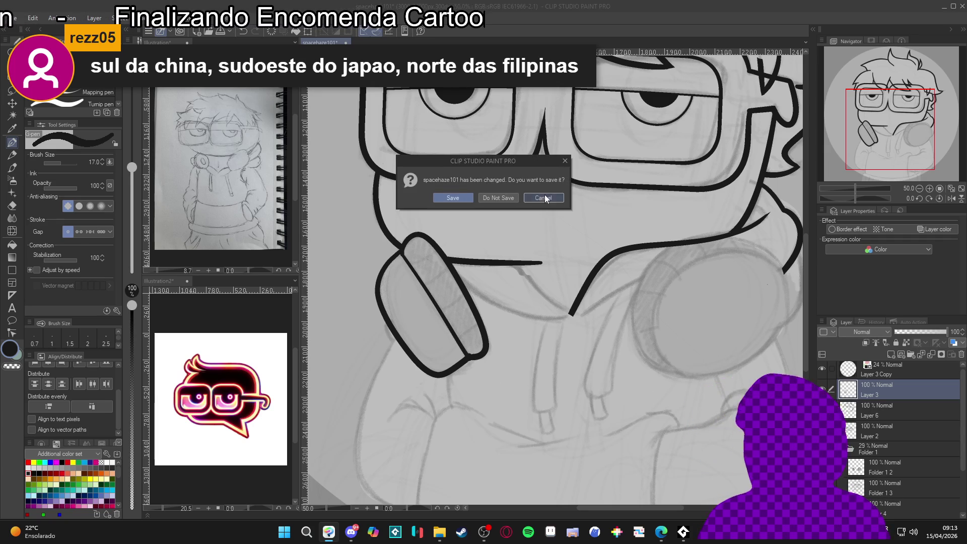
Dismiss the save prompt, Auto Select the cushion strip, then clear the selection.
{"action": "left_click", "coordinate": [545, 194]}
{"action": "key", "text": "w"}
{"action": "left_click", "coordinate": [469, 338]}
{"action": "key", "text": "ctrl+d"}
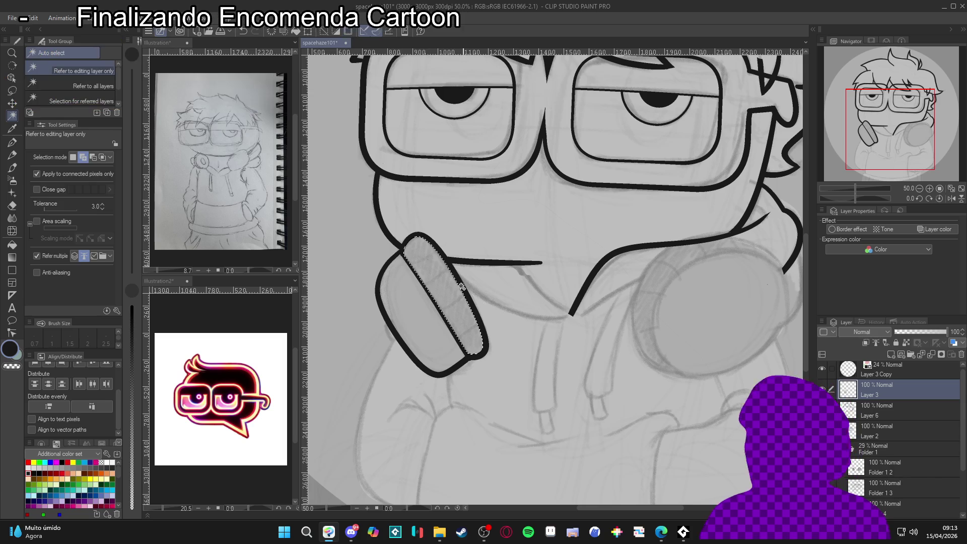
{"action": "key", "text": "p"}
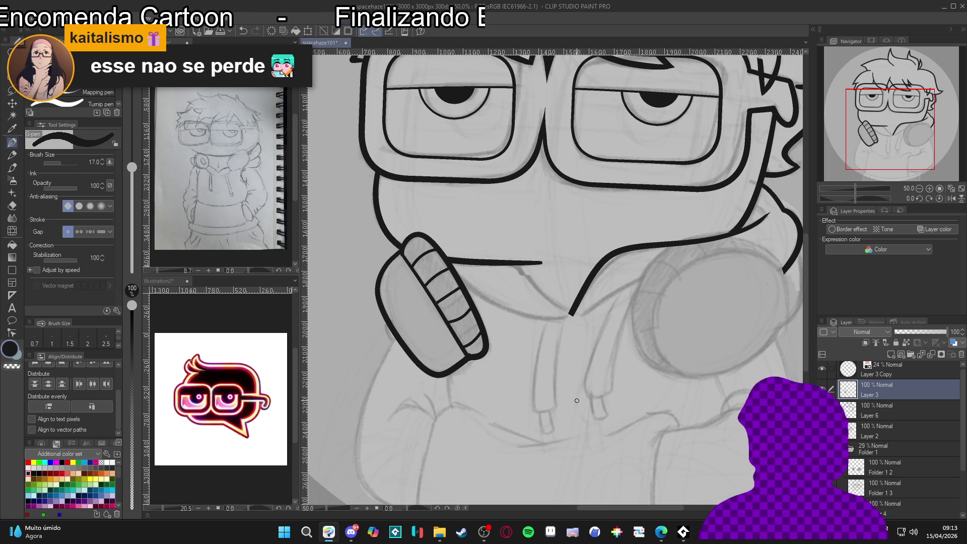
Undo the bad stripe strokes on the cushion and restore the G-pen to size 17.
{"action": "key", "text": "ctrl+z"}
{"action": "key", "text": "ctrl+z"}
{"action": "key", "text": "ctrl+z"}
{"action": "key", "text": "ctrl+z"}
{"action": "key", "text": "bracketleft"}
{"action": "key", "text": "bracketleft"}
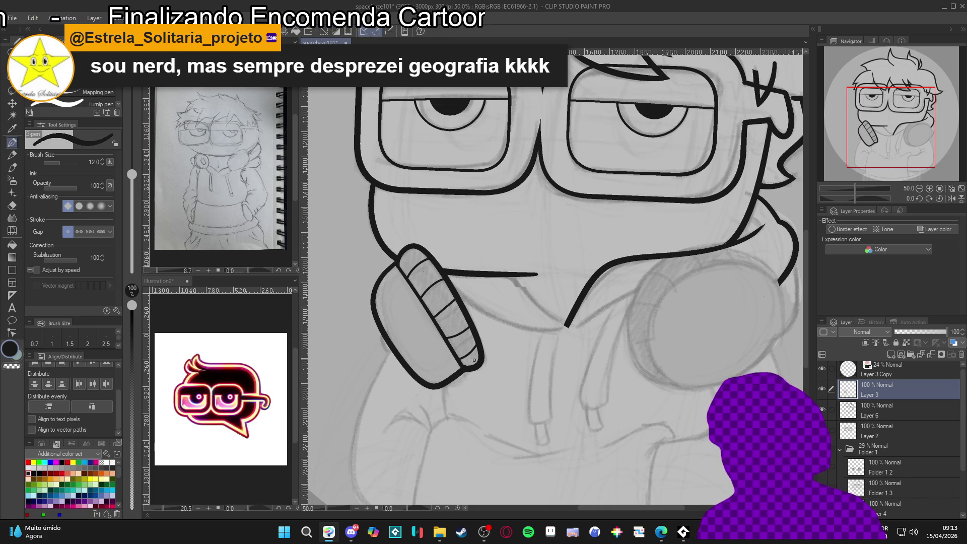
{"action": "scroll", "coordinate": [608, 349], "scroll_direction": "right", "scroll_amount": 2}
{"action": "key", "text": "bracketright"}
{"action": "key", "text": "bracketright"}
{"action": "scroll", "coordinate": [574, 398], "scroll_direction": "right", "scroll_amount": 2}
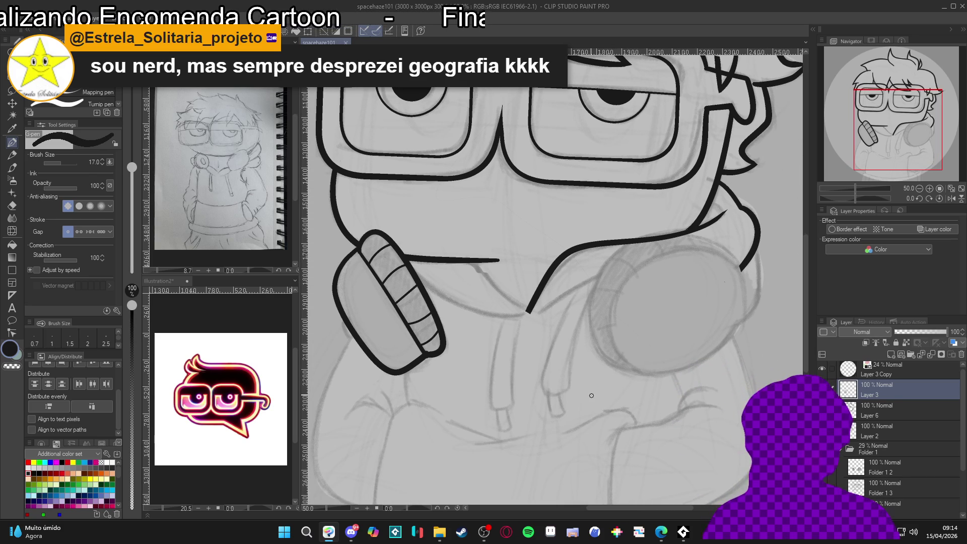
{"action": "scroll", "coordinate": [585, 384], "scroll_direction": "down", "scroll_amount": 2}
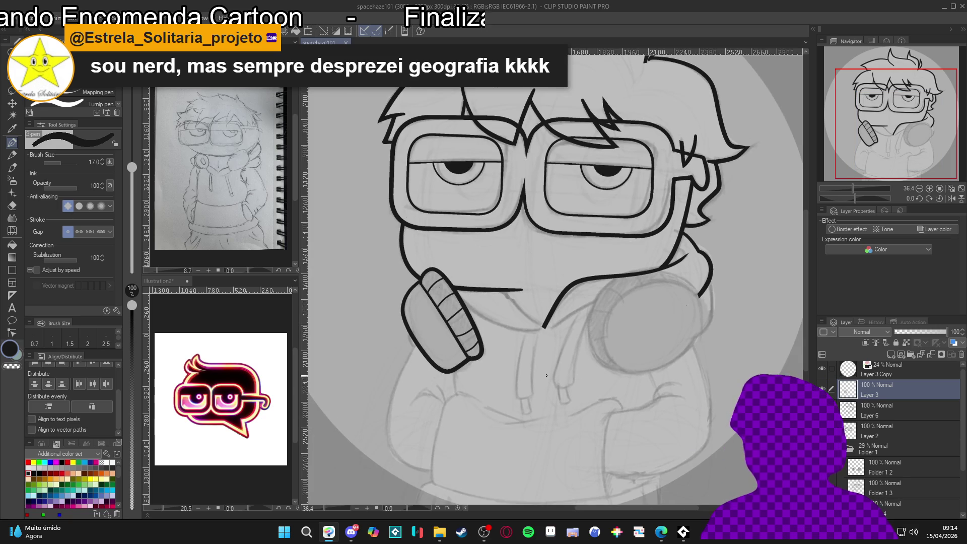
Try the G-pen at sizes 12 and 25 while shifting the view.
{"action": "scroll", "coordinate": [411, 347], "scroll_direction": "up", "scroll_amount": 1}
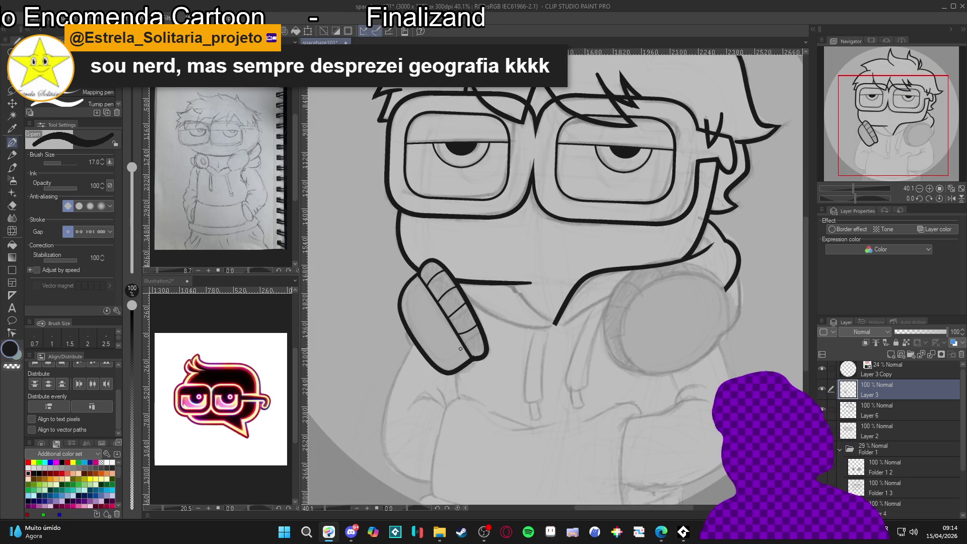
{"action": "key", "text": "bracketleft"}
{"action": "key", "text": "bracketleft"}
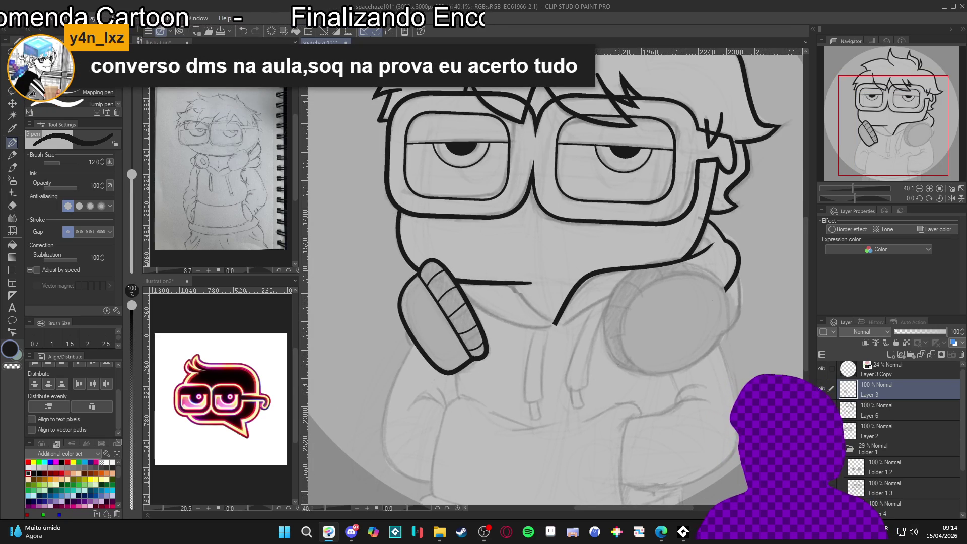
{"action": "key", "text": "bracketright"}
{"action": "key", "text": "bracketright"}
{"action": "key", "text": "bracketright"}
{"action": "left_click_drag", "start_coordinate": [650, 382], "coordinate": [630, 373]}
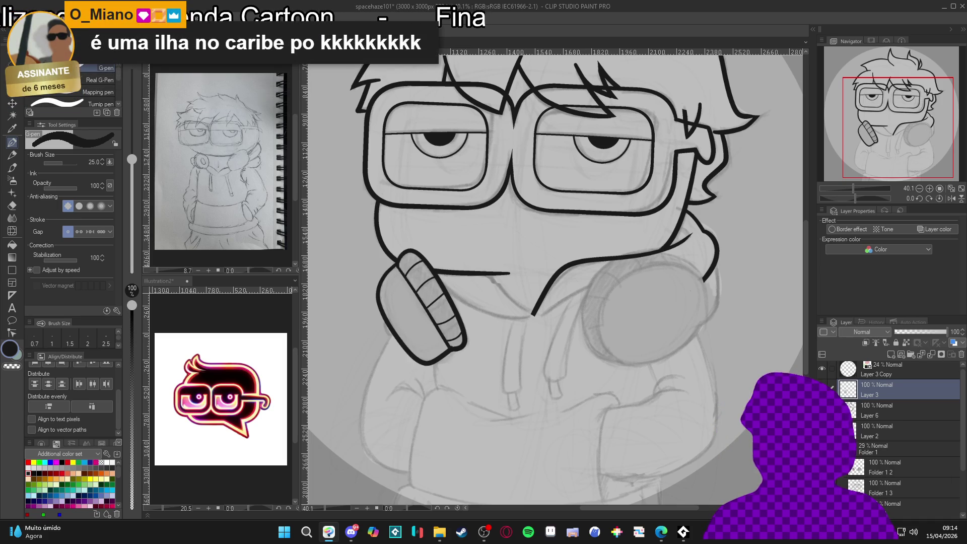
Frame the face and both headphones to review, then save with Ctrl+S.
{"action": "scroll", "coordinate": [627, 300], "scroll_direction": "up", "scroll_amount": 1}
{"action": "mouse_move", "coordinate": [627, 301]}
{"action": "left_mouse_down"}
{"action": "mouse_move", "coordinate": [613, 324]}
{"action": "mouse_move", "coordinate": [725, 348]}
{"action": "left_mouse_up"}
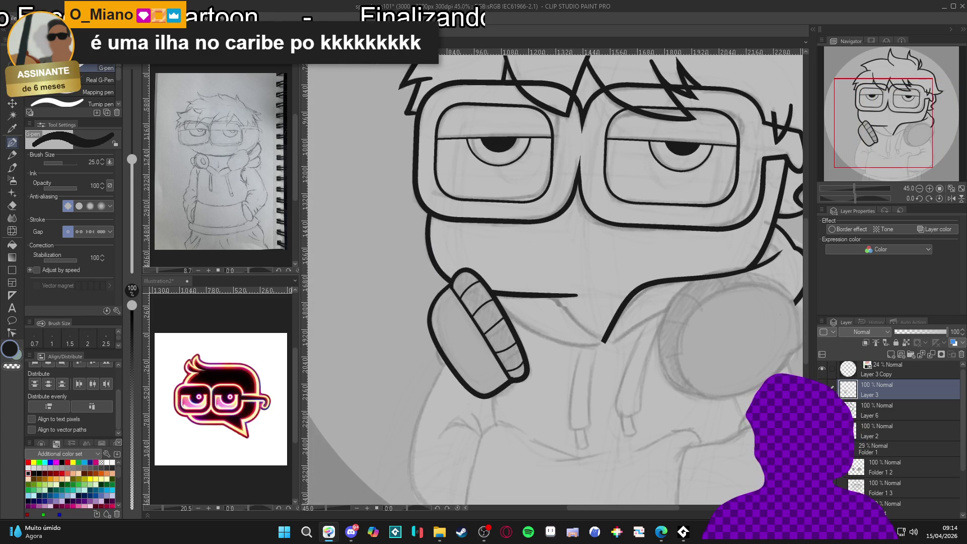
{"action": "mouse_move", "coordinate": [722, 362]}
{"action": "left_mouse_down"}
{"action": "mouse_move", "coordinate": [614, 366]}
{"action": "mouse_move", "coordinate": [619, 382]}
{"action": "left_mouse_up"}
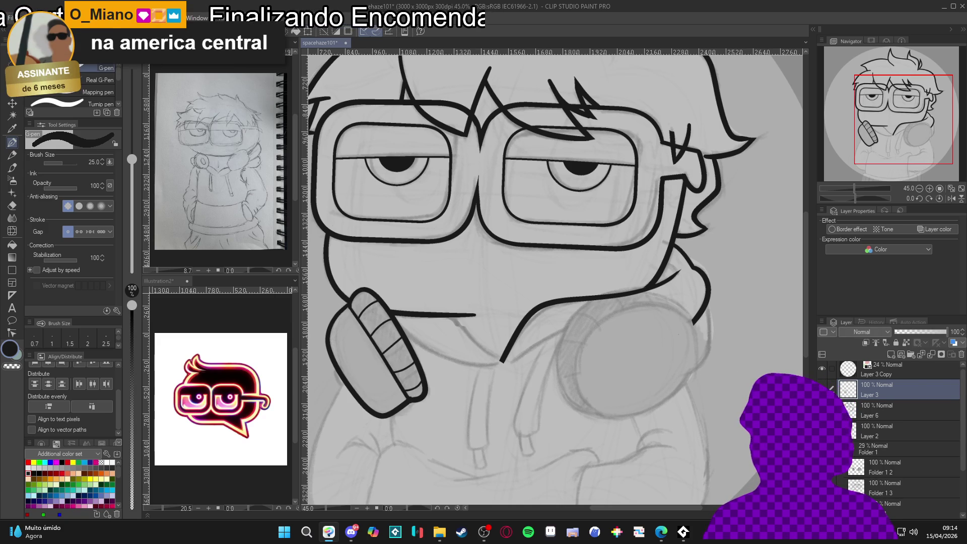
{"action": "left_click_drag", "start_coordinate": [758, 267], "coordinate": [774, 271]}
{"action": "key", "text": "ctrl+s"}
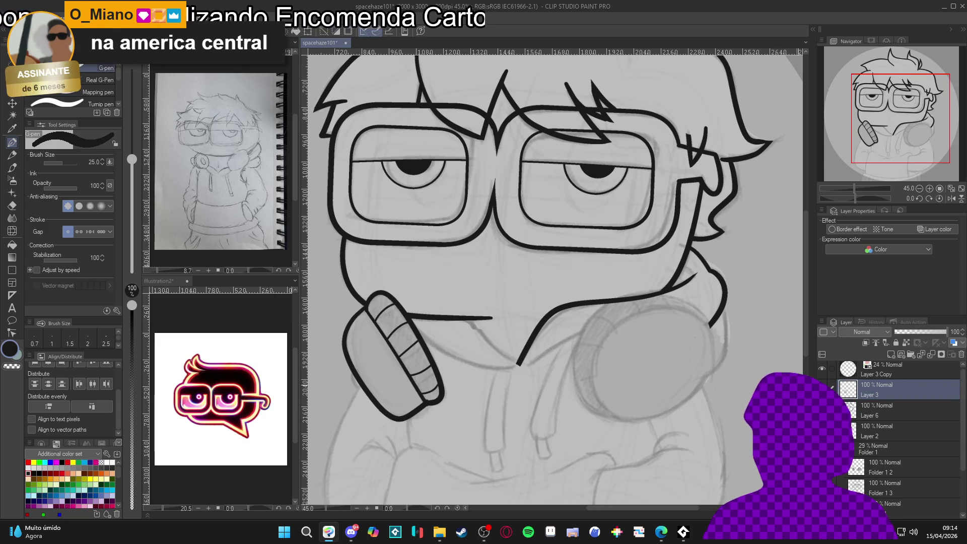
{"action": "scroll", "coordinate": [654, 353], "scroll_direction": "down", "scroll_amount": 2}
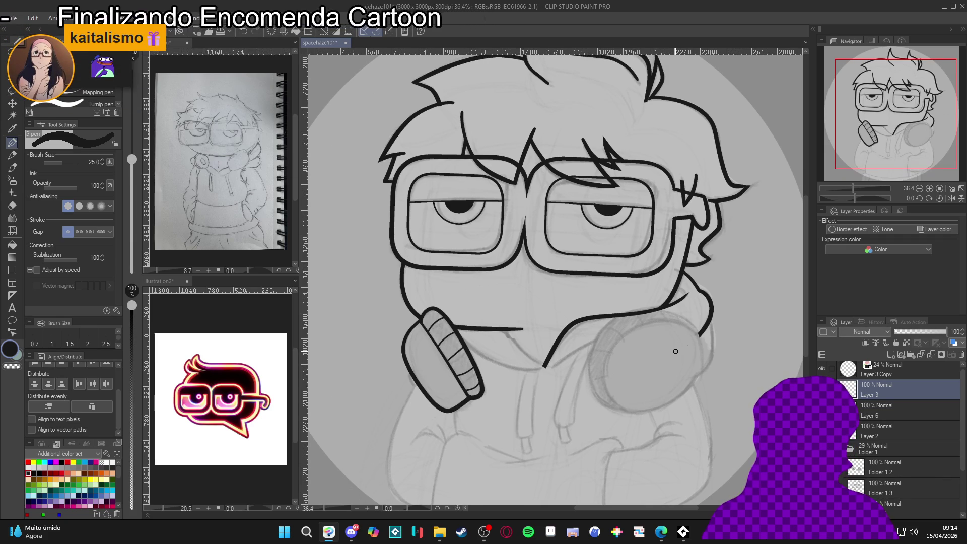
On Layer 3, ink trial outline strokes beside the right headphone ear-cup.
{"action": "scroll", "coordinate": [677, 350], "scroll_direction": "up", "scroll_amount": 1}
{"action": "left_click", "coordinate": [848, 391]}
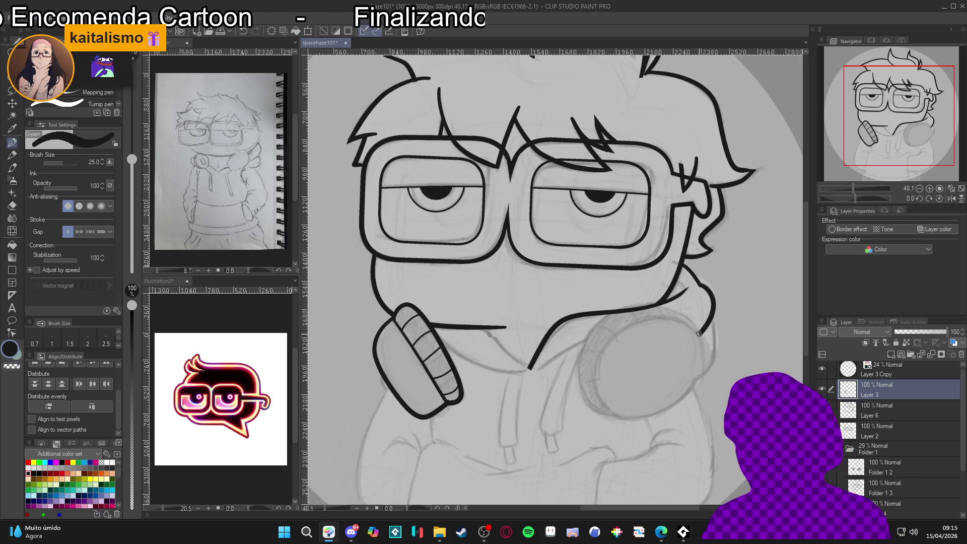
{"action": "mouse_move", "coordinate": [697, 323]}
{"action": "left_mouse_down"}
{"action": "mouse_move", "coordinate": [701, 342]}
{"action": "mouse_move", "coordinate": [673, 306]}
{"action": "mouse_move", "coordinate": [608, 314]}
{"action": "mouse_move", "coordinate": [583, 376]}
{"action": "mouse_move", "coordinate": [610, 414]}
{"action": "mouse_move", "coordinate": [639, 411]}
{"action": "mouse_move", "coordinate": [620, 412]}
{"action": "left_mouse_up"}
{"action": "key", "text": "e"}
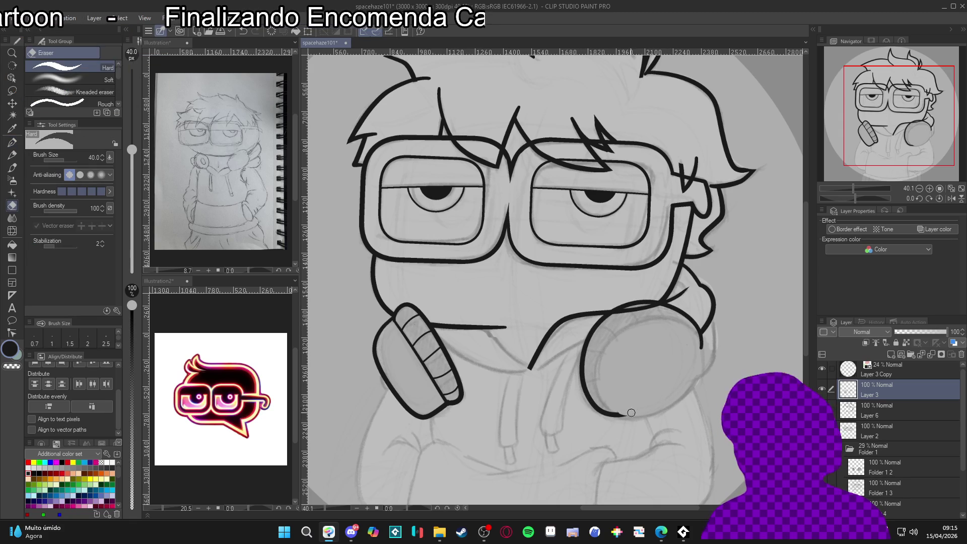
{"action": "key", "text": "p"}
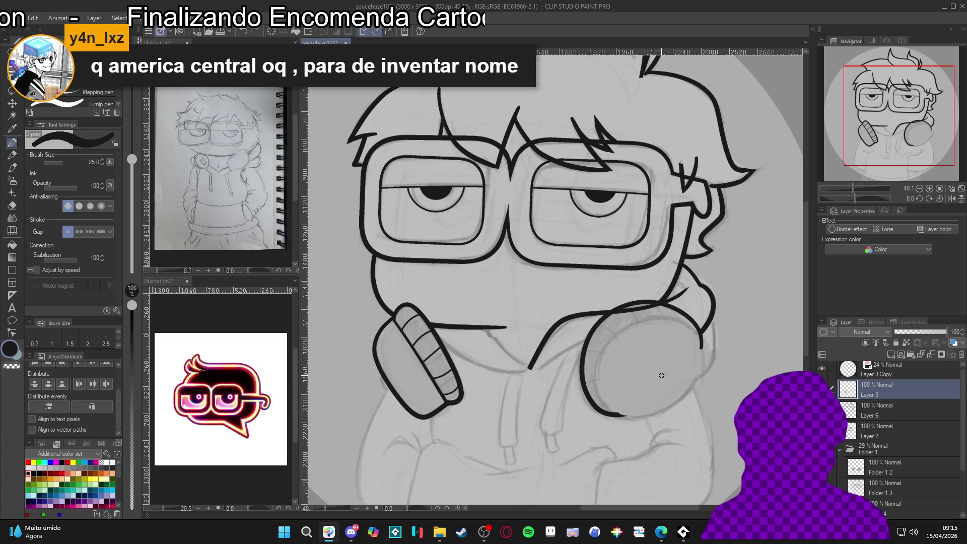
{"action": "left_click_drag", "start_coordinate": [676, 372], "coordinate": [671, 366]}
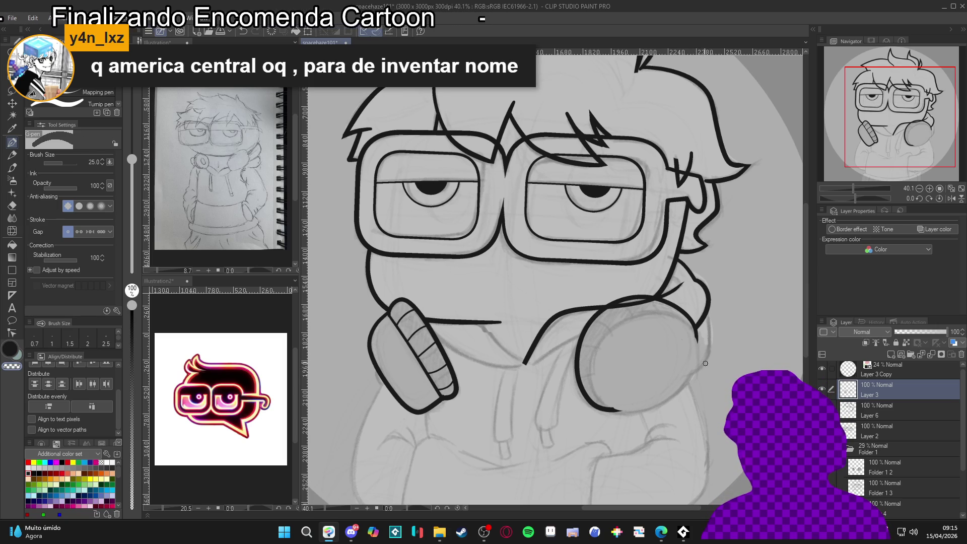
{"action": "mouse_move", "coordinate": [710, 313]}
{"action": "left_mouse_down"}
{"action": "mouse_move", "coordinate": [709, 362]}
{"action": "mouse_move", "coordinate": [650, 409]}
{"action": "mouse_move", "coordinate": [605, 406]}
{"action": "mouse_move", "coordinate": [592, 343]}
{"action": "mouse_move", "coordinate": [652, 316]}
{"action": "mouse_move", "coordinate": [693, 347]}
{"action": "left_mouse_up"}
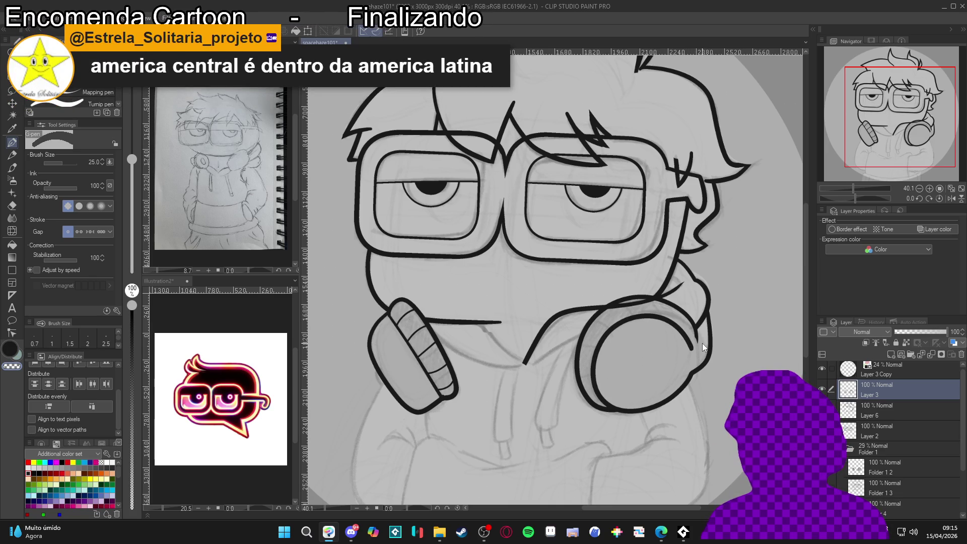
Undo the old outline, redraw the ear-cup's top and right edges, then select the ear-cup.
{"action": "key", "text": "ctrl+z"}
{"action": "key", "text": "ctrl+z"}
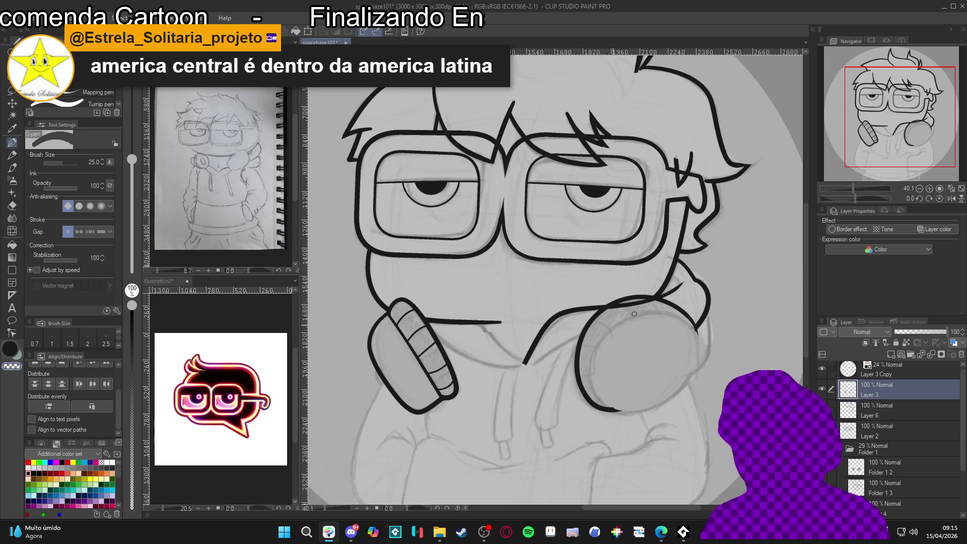
{"action": "mouse_move", "coordinate": [698, 343]}
{"action": "left_mouse_down"}
{"action": "mouse_move", "coordinate": [685, 321]}
{"action": "mouse_move", "coordinate": [640, 313]}
{"action": "mouse_move", "coordinate": [595, 350]}
{"action": "mouse_move", "coordinate": [600, 399]}
{"action": "mouse_move", "coordinate": [646, 410]}
{"action": "mouse_move", "coordinate": [703, 368]}
{"action": "left_mouse_up"}
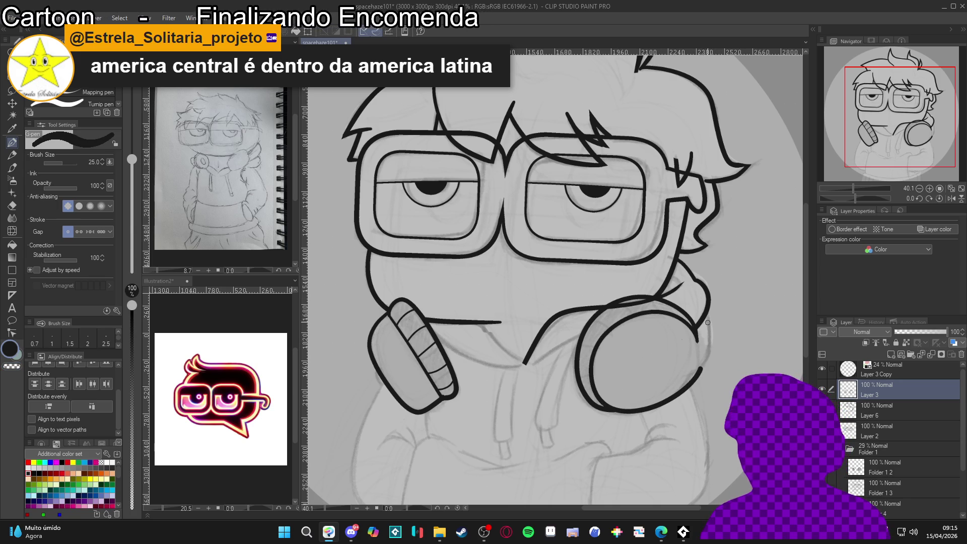
{"action": "mouse_move", "coordinate": [707, 312]}
{"action": "left_mouse_down"}
{"action": "mouse_move", "coordinate": [711, 361]}
{"action": "mouse_move", "coordinate": [701, 371]}
{"action": "left_mouse_up"}
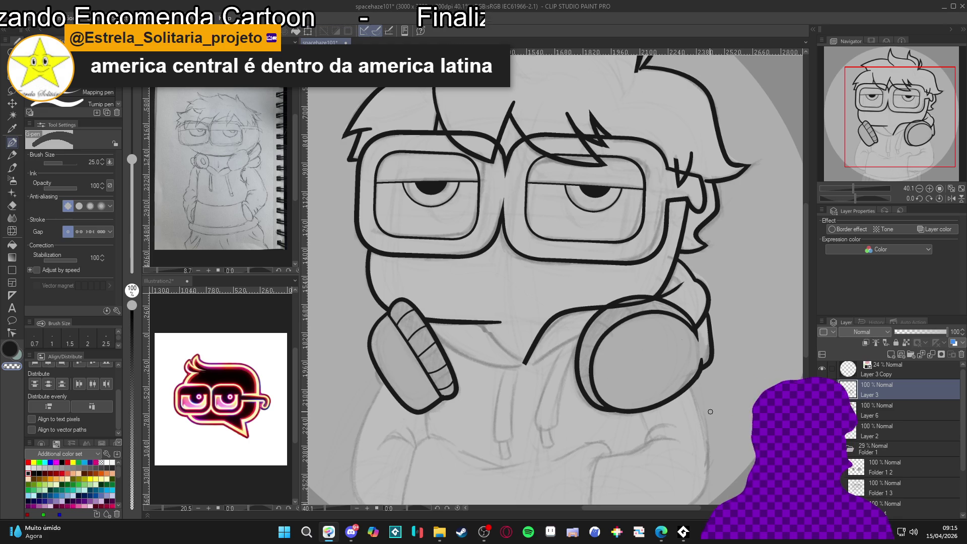
{"action": "left_click_drag", "start_coordinate": [710, 411], "coordinate": [700, 412]}
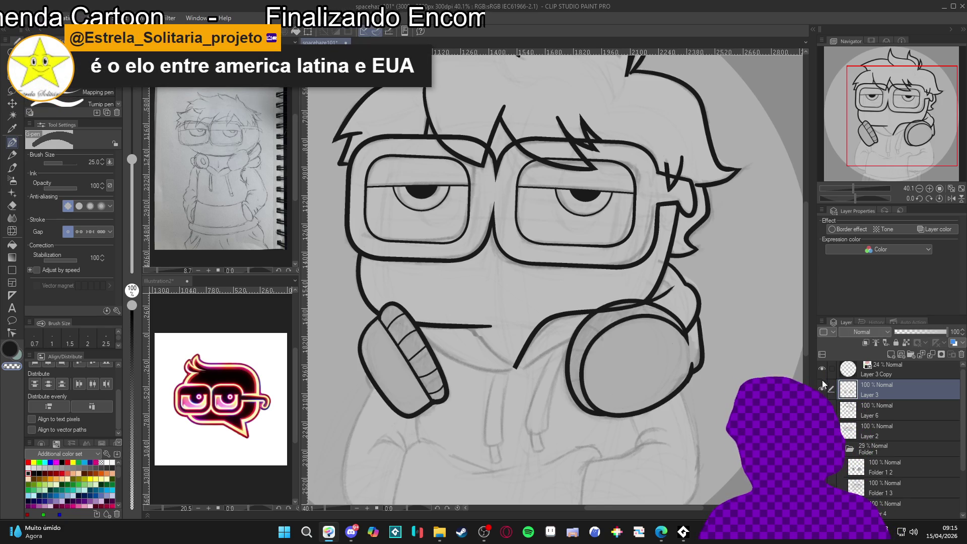
{"action": "key", "text": "w"}
{"action": "left_click", "coordinate": [577, 362]}
Deselect the ear-cup, zoom out, and make Layer 6 the working layer with the G-pen.
{"action": "key", "text": "ctrl+d"}
{"action": "key", "text": "p"}
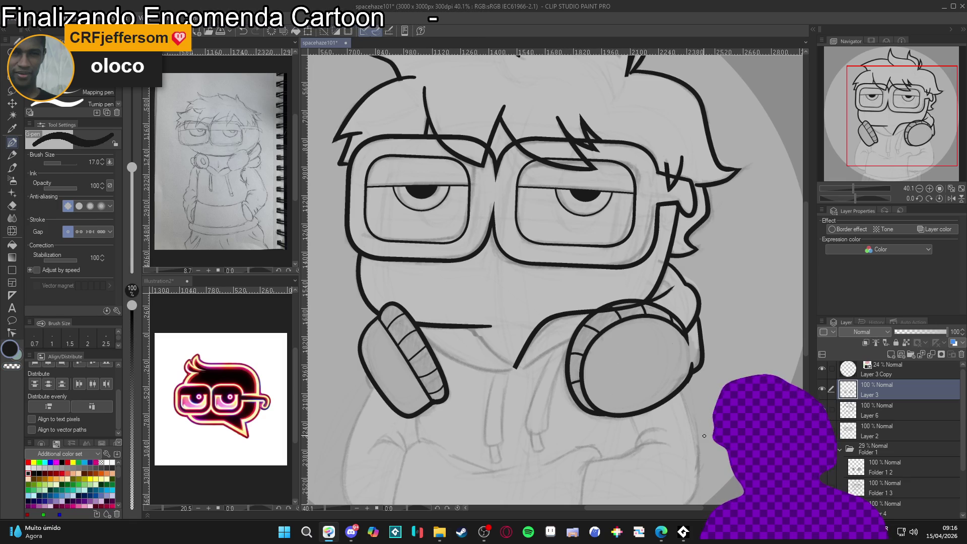
{"action": "scroll", "coordinate": [441, 402], "scroll_direction": "down", "scroll_amount": 3}
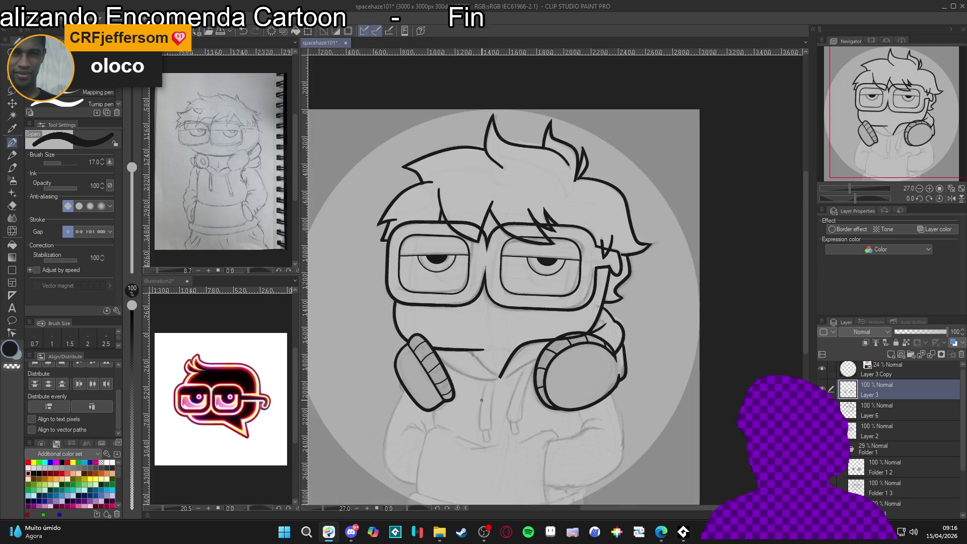
{"action": "left_click", "coordinate": [822, 389]}
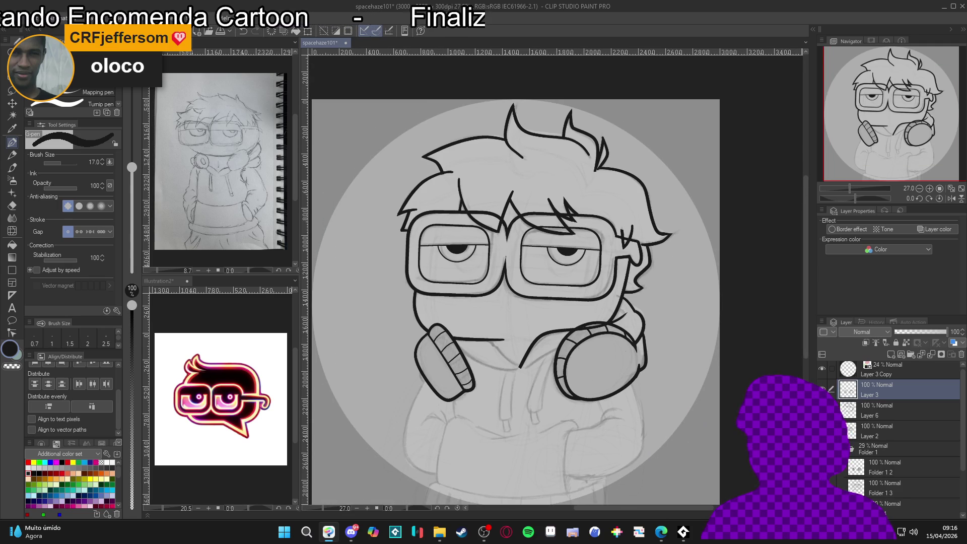
{"action": "left_click", "coordinate": [822, 389]}
{"action": "left_click", "coordinate": [882, 411]}
{"action": "key", "text": "e"}
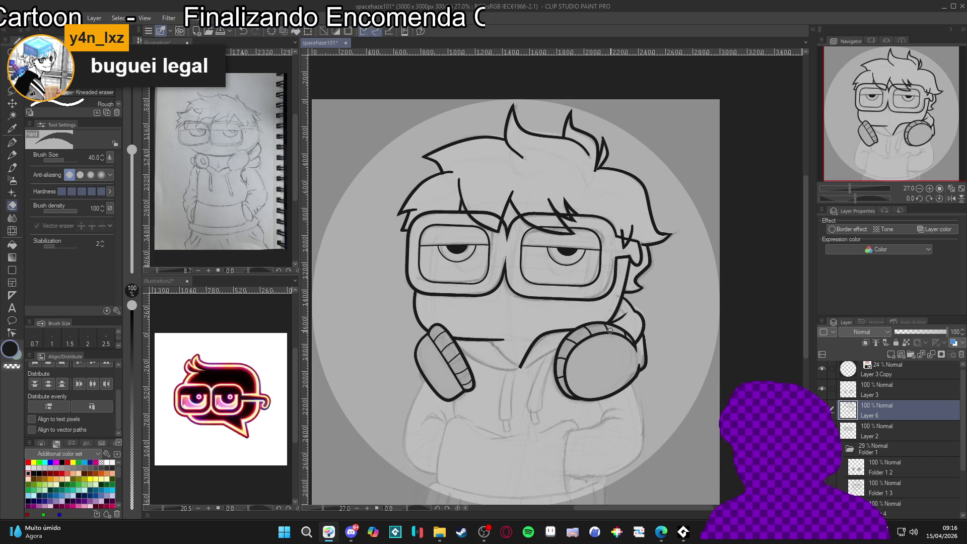
{"action": "key", "text": "p"}
{"action": "left_click_drag", "start_coordinate": [600, 328], "coordinate": [595, 301]}
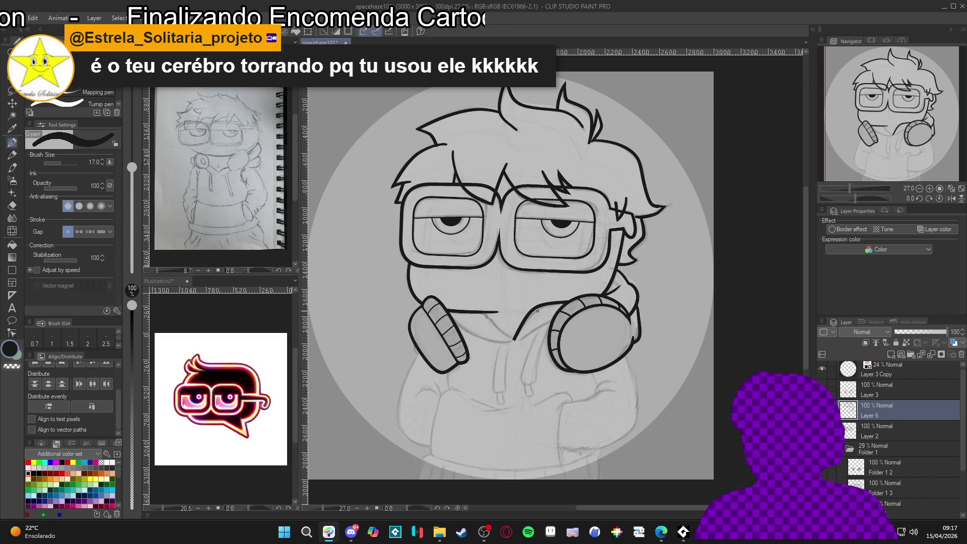
Zoom in and tilt the canvas on the jaw area, and raise the G-pen to 25.
{"action": "scroll", "coordinate": [584, 297], "scroll_direction": "up", "scroll_amount": 1}
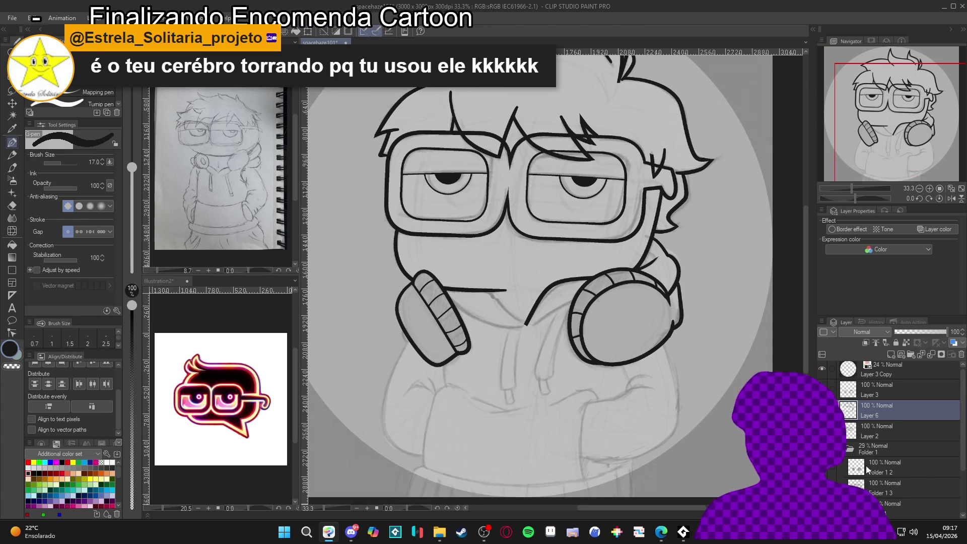
{"action": "scroll", "coordinate": [515, 311], "scroll_direction": "up", "scroll_amount": 3}
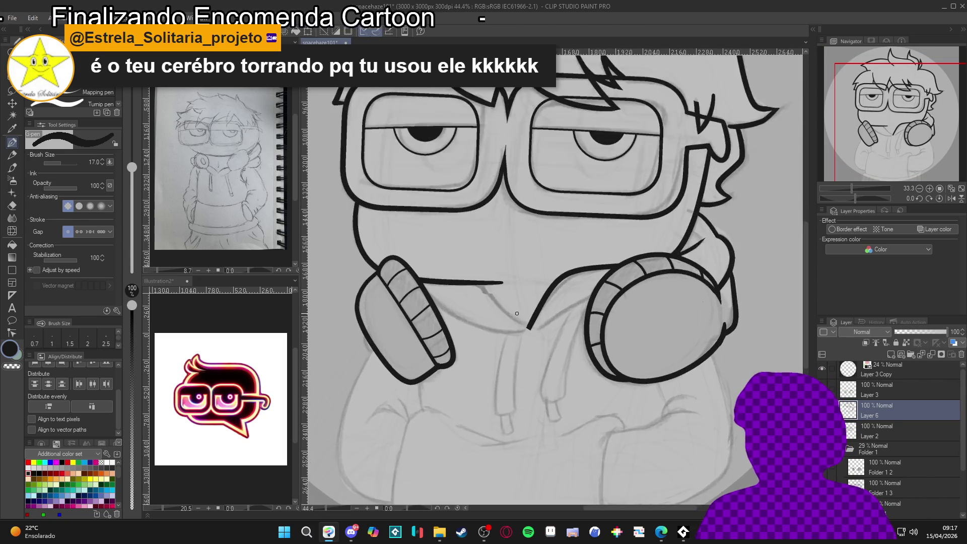
{"action": "scroll", "coordinate": [515, 312], "scroll_direction": "down", "scroll_amount": 3}
{"action": "left_click_drag", "start_coordinate": [509, 308], "coordinate": [475, 274]}
{"action": "scroll", "coordinate": [475, 274], "scroll_direction": "up", "scroll_amount": 1}
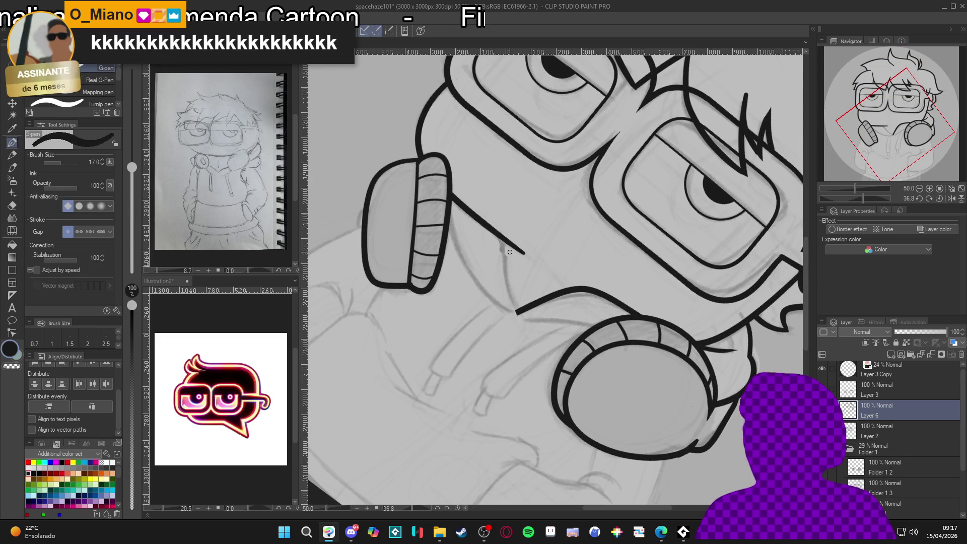
{"action": "scroll", "coordinate": [514, 259], "scroll_direction": "up", "scroll_amount": 1}
{"action": "scroll", "coordinate": [513, 260], "scroll_direction": "up", "scroll_amount": 2}
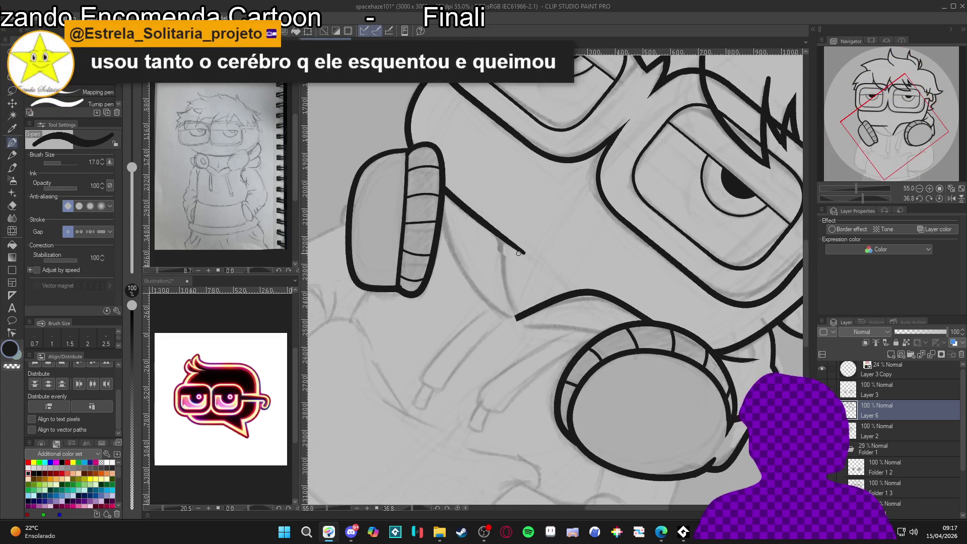
{"action": "scroll", "coordinate": [524, 262], "scroll_direction": "down", "scroll_amount": 1}
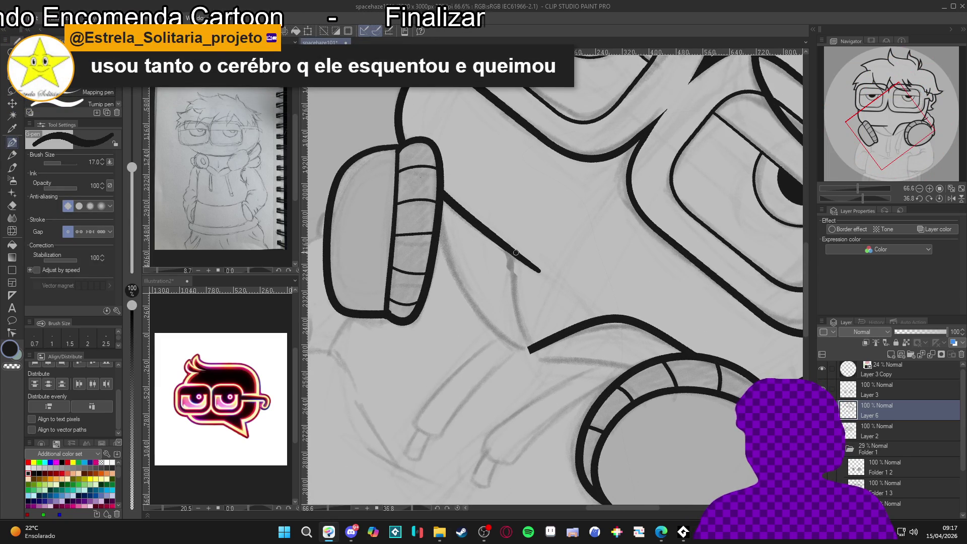
{"action": "scroll", "coordinate": [519, 253], "scroll_direction": "up", "scroll_amount": 1}
{"action": "scroll", "coordinate": [531, 255], "scroll_direction": "up", "scroll_amount": 1}
{"action": "scroll", "coordinate": [531, 256], "scroll_direction": "down", "scroll_amount": 1}
{"action": "scroll", "coordinate": [530, 268], "scroll_direction": "up", "scroll_amount": 1}
{"action": "scroll", "coordinate": [534, 269], "scroll_direction": "down", "scroll_amount": 1}
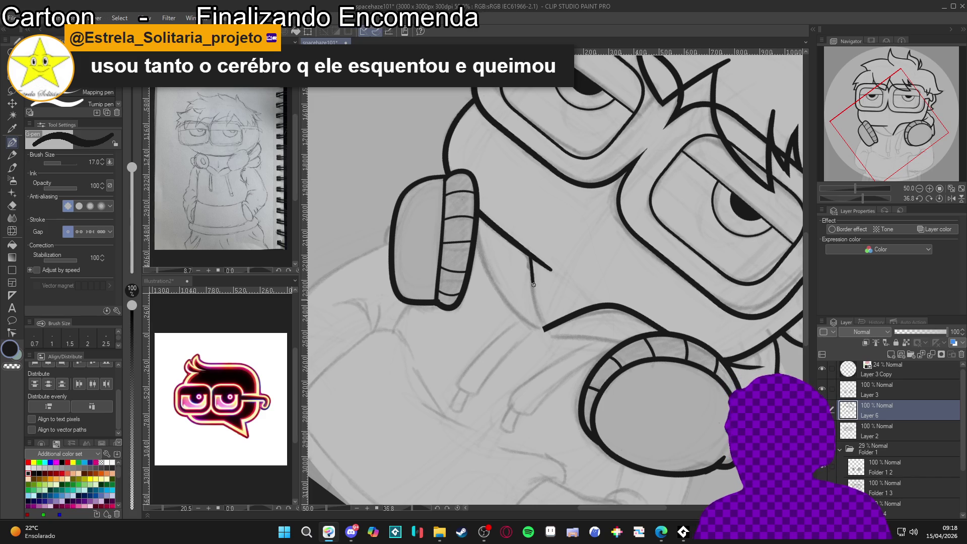
{"action": "key", "text": "bracketright"}
{"action": "key", "text": "bracketright"}
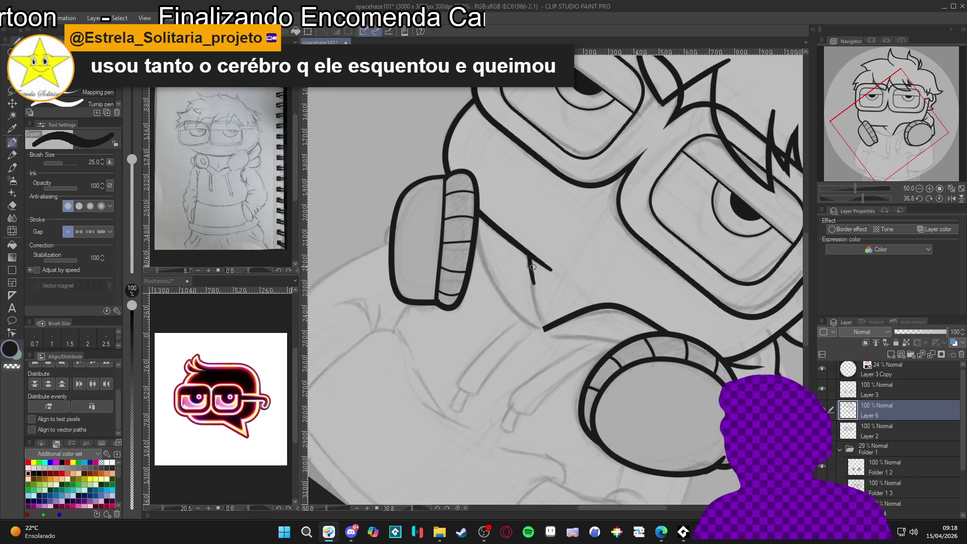
Ink the jaw stroke from the left headphone to the mouth line, redraw it, and straighten the canvas.
{"action": "left_click_drag", "start_coordinate": [529, 261], "coordinate": [548, 327]}
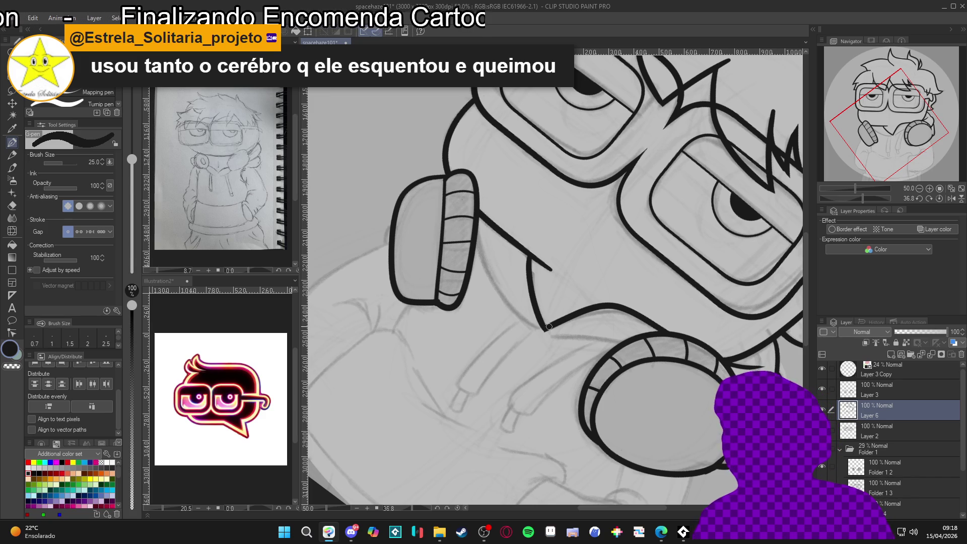
{"action": "mouse_move", "coordinate": [477, 223]}
{"action": "left_mouse_down"}
{"action": "mouse_move", "coordinate": [486, 268]}
{"action": "mouse_move", "coordinate": [524, 320]}
{"action": "mouse_move", "coordinate": [562, 333]}
{"action": "left_mouse_up"}
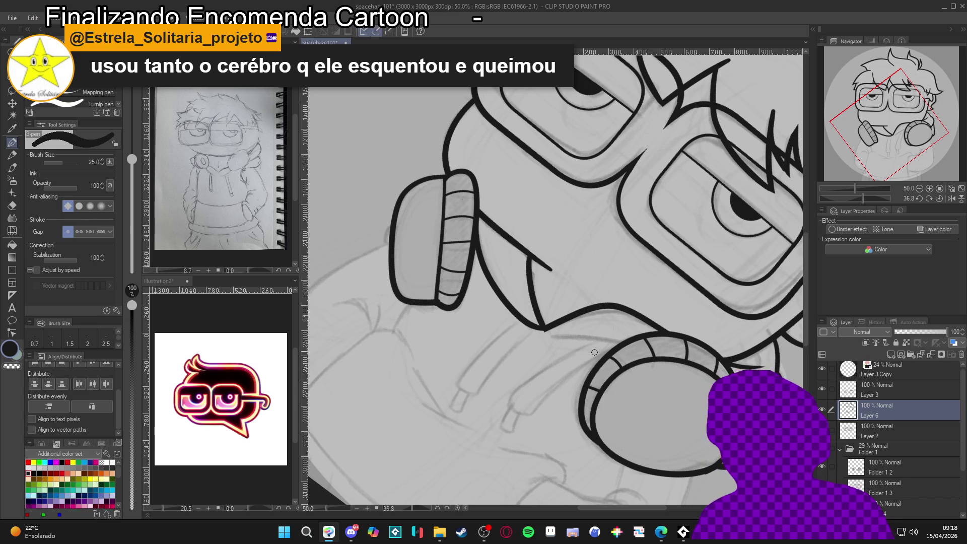
{"action": "key", "text": "ctrl+z"}
{"action": "mouse_move", "coordinate": [477, 245]}
{"action": "left_mouse_down"}
{"action": "mouse_move", "coordinate": [506, 305]}
{"action": "mouse_move", "coordinate": [565, 338]}
{"action": "left_mouse_up"}
{"action": "left_click_drag", "start_coordinate": [707, 383], "coordinate": [738, 219]}
{"action": "key", "text": "p"}
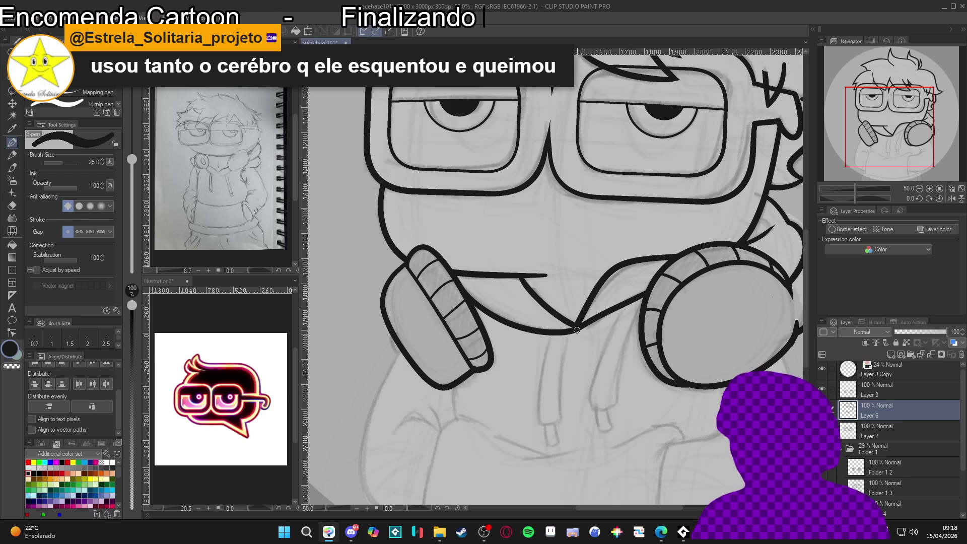
Undo the jaw stroke and redraw it as a size-17 curve down to the chin, resetting rotation.
{"action": "left_click_drag", "start_coordinate": [648, 291], "coordinate": [584, 330]}
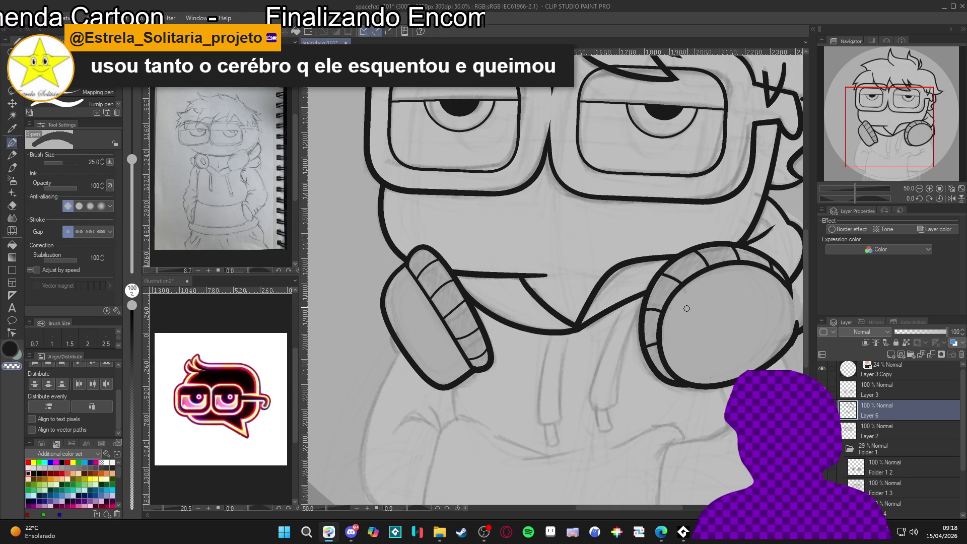
{"action": "key", "text": "ctrl+z"}
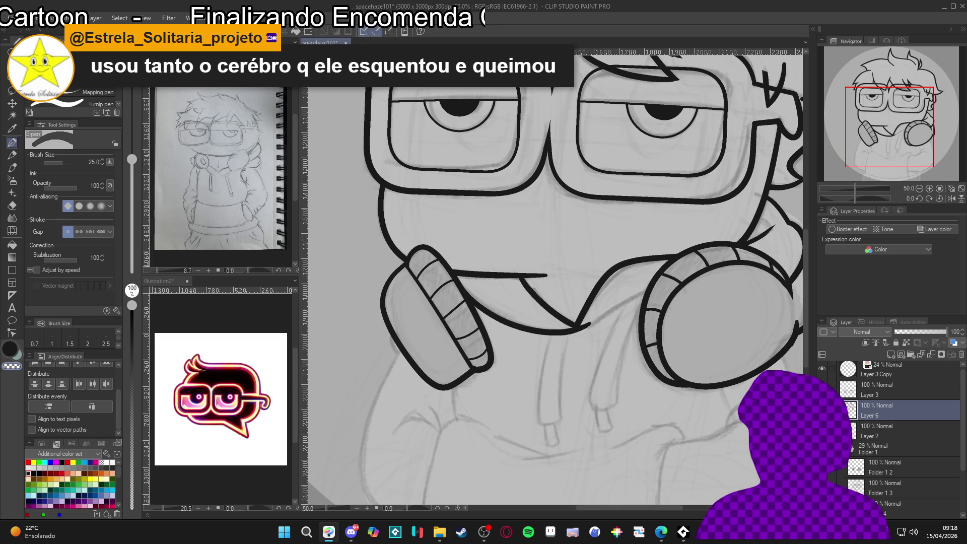
{"action": "key", "text": "ctrl+z"}
{"action": "key", "text": "bracketleft"}
{"action": "key", "text": "bracketleft"}
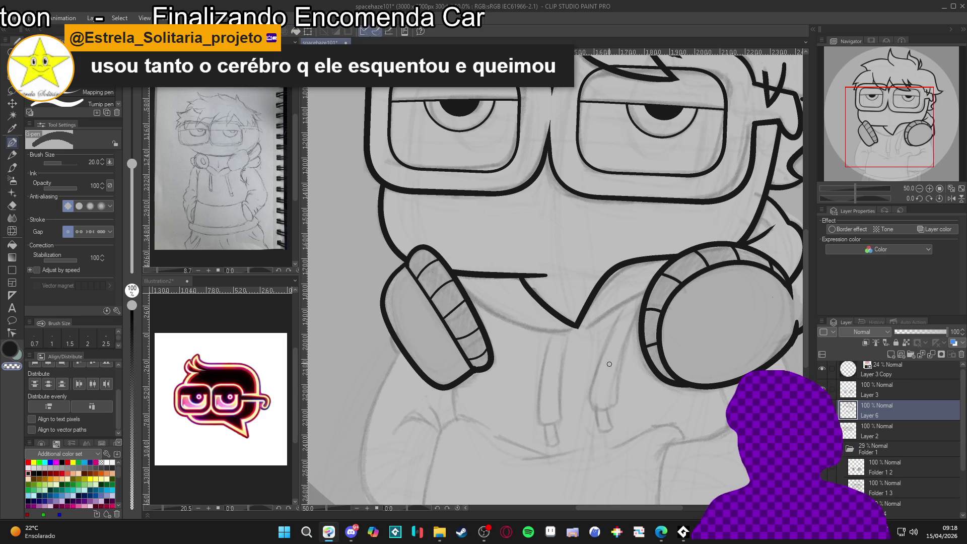
{"action": "left_click_drag", "start_coordinate": [611, 368], "coordinate": [532, 193]}
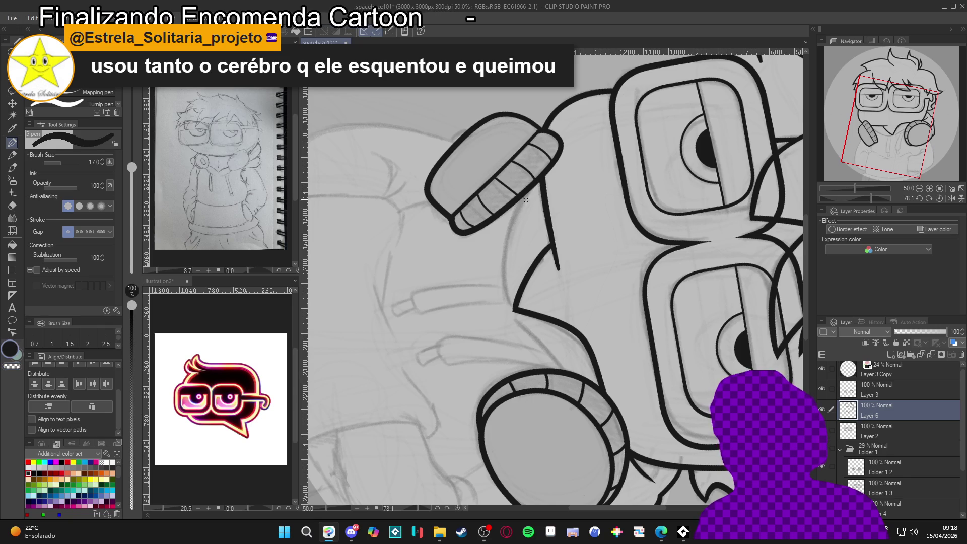
{"action": "mouse_move", "coordinate": [516, 205]}
{"action": "left_mouse_down"}
{"action": "mouse_move", "coordinate": [502, 258]}
{"action": "mouse_move", "coordinate": [517, 315]}
{"action": "mouse_move", "coordinate": [605, 292]}
{"action": "mouse_move", "coordinate": [649, 256]}
{"action": "mouse_move", "coordinate": [597, 318]}
{"action": "left_mouse_up"}
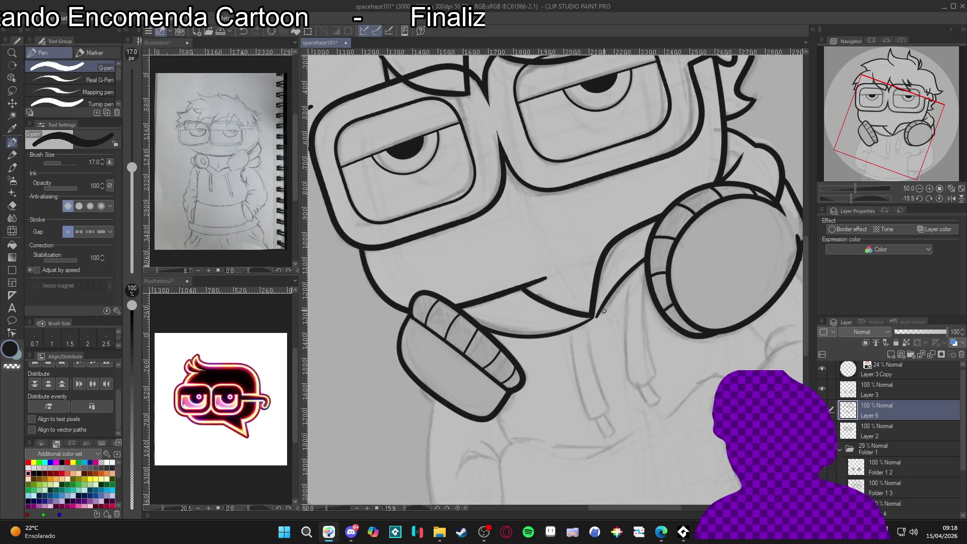
{"action": "key", "text": "ctrl+@"}
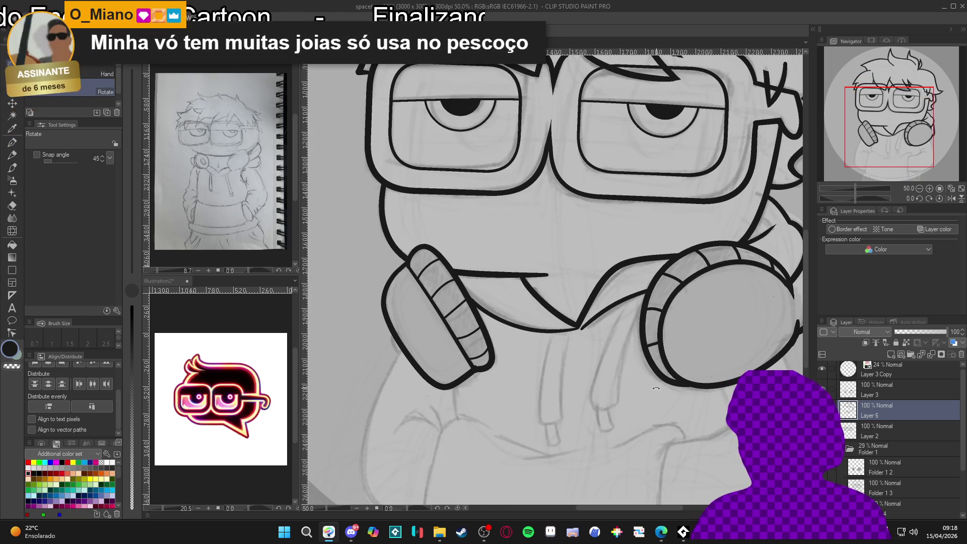
{"action": "left_click_drag", "start_coordinate": [619, 428], "coordinate": [611, 396]}
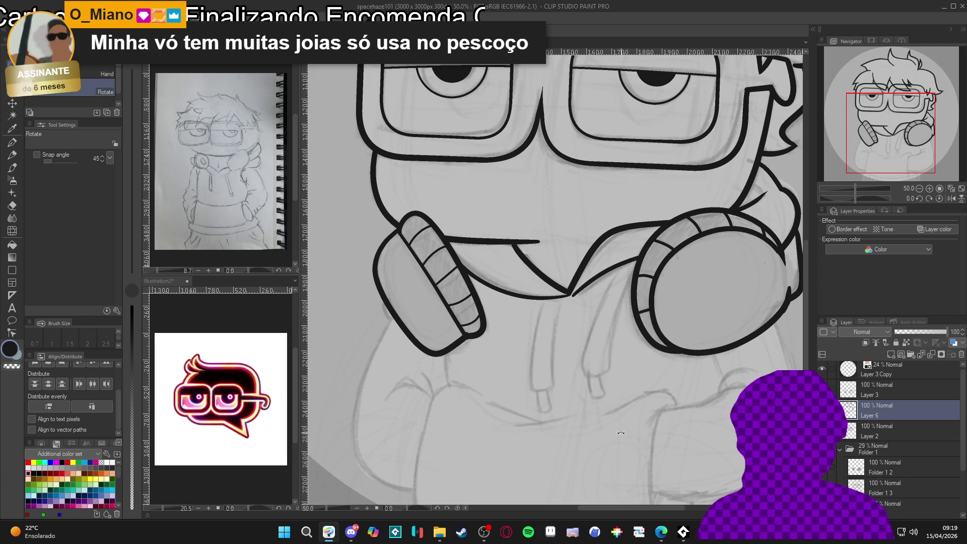
Ink the right and left hoodie drawstrings plus the left one's squared tip at size 17.
{"action": "left_click_drag", "start_coordinate": [620, 434], "coordinate": [620, 424]}
{"action": "scroll", "coordinate": [621, 423], "scroll_direction": "down", "scroll_amount": 2}
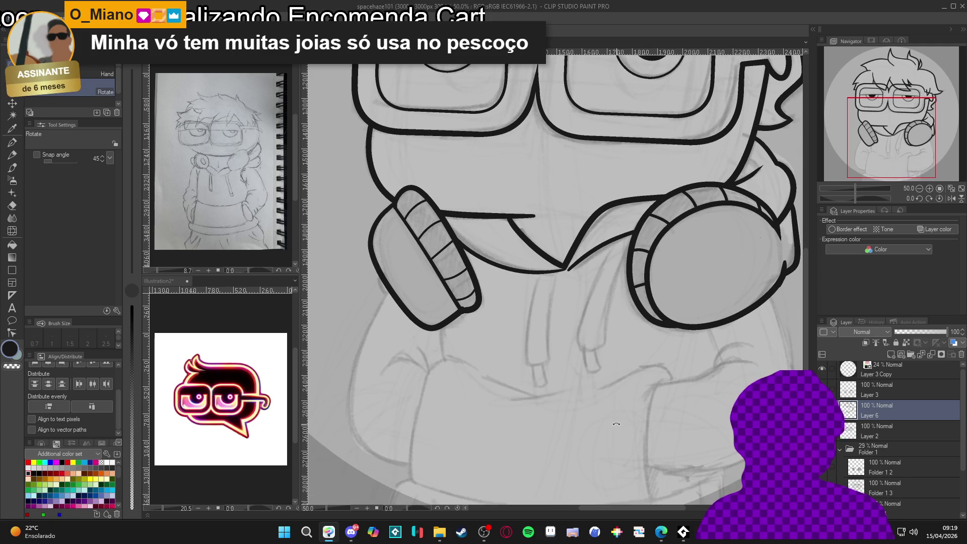
{"action": "mouse_move", "coordinate": [663, 391]}
{"action": "left_mouse_down"}
{"action": "mouse_move", "coordinate": [640, 395]}
{"action": "mouse_move", "coordinate": [662, 401]}
{"action": "left_mouse_up"}
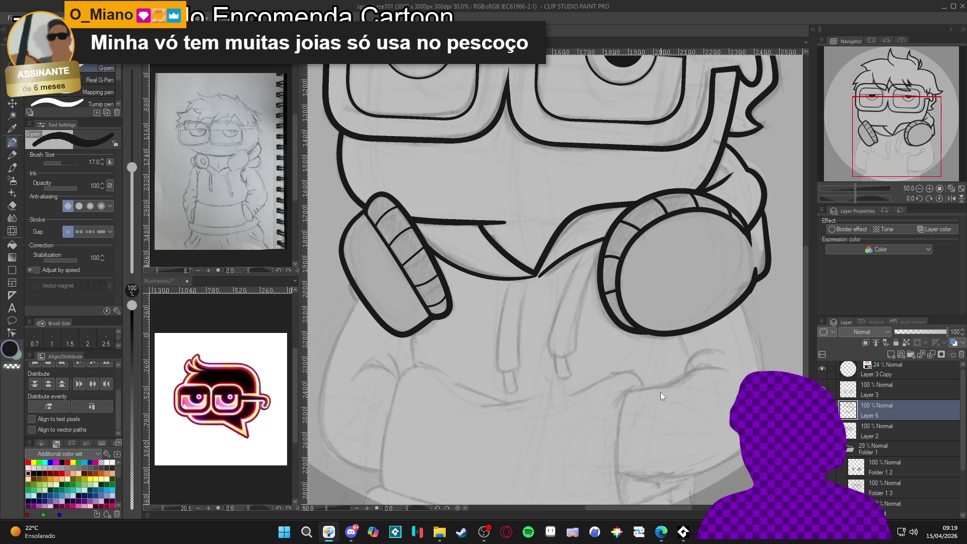
{"action": "mouse_move", "coordinate": [580, 261]}
{"action": "left_mouse_down"}
{"action": "mouse_move", "coordinate": [588, 249]}
{"action": "mouse_move", "coordinate": [550, 355]}
{"action": "mouse_move", "coordinate": [575, 345]}
{"action": "mouse_move", "coordinate": [605, 247]}
{"action": "left_mouse_up"}
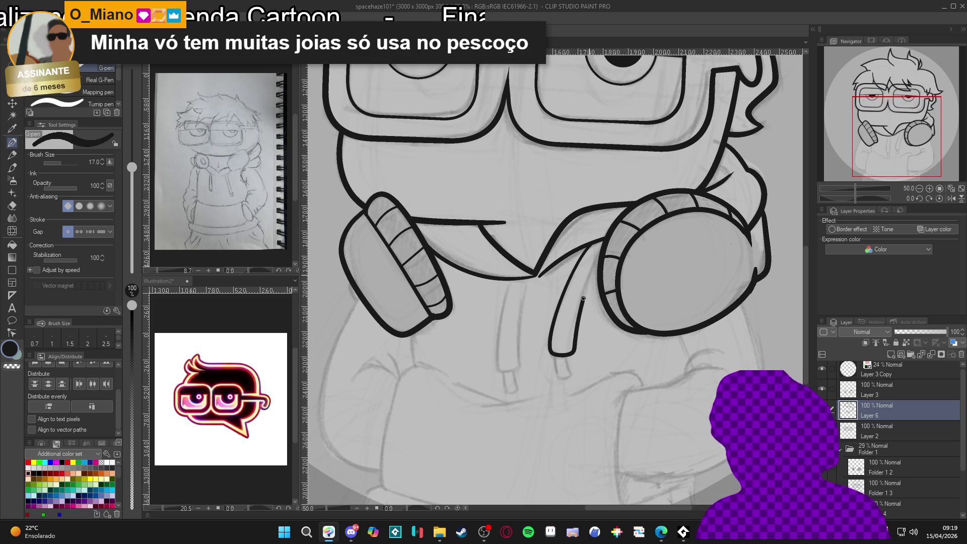
{"action": "mouse_move", "coordinate": [555, 354]}
{"action": "left_mouse_down"}
{"action": "mouse_move", "coordinate": [558, 379]}
{"action": "mouse_move", "coordinate": [568, 367]}
{"action": "mouse_move", "coordinate": [569, 376]}
{"action": "left_mouse_up"}
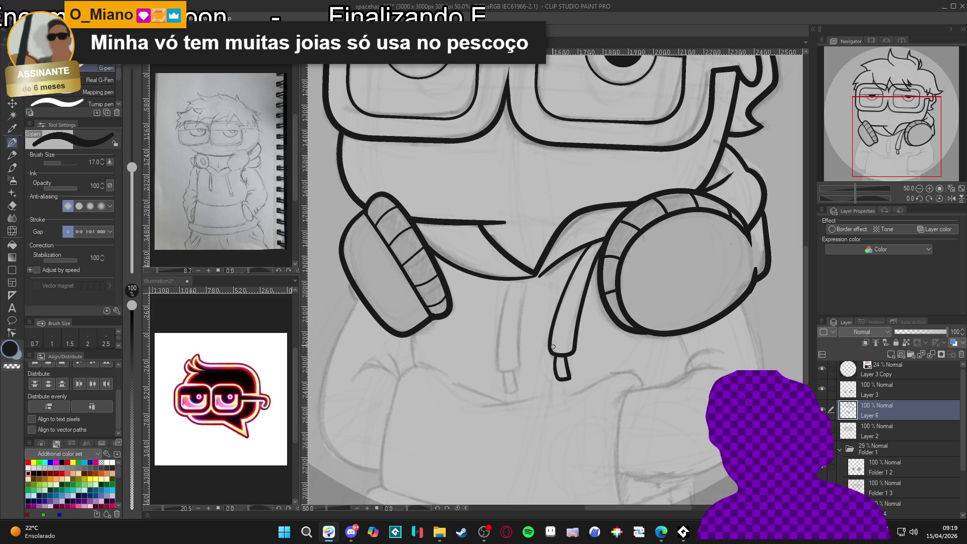
{"action": "mouse_move", "coordinate": [512, 279]}
{"action": "left_mouse_down"}
{"action": "mouse_move", "coordinate": [500, 374]}
{"action": "mouse_move", "coordinate": [518, 373]}
{"action": "mouse_move", "coordinate": [524, 307]}
{"action": "left_mouse_up"}
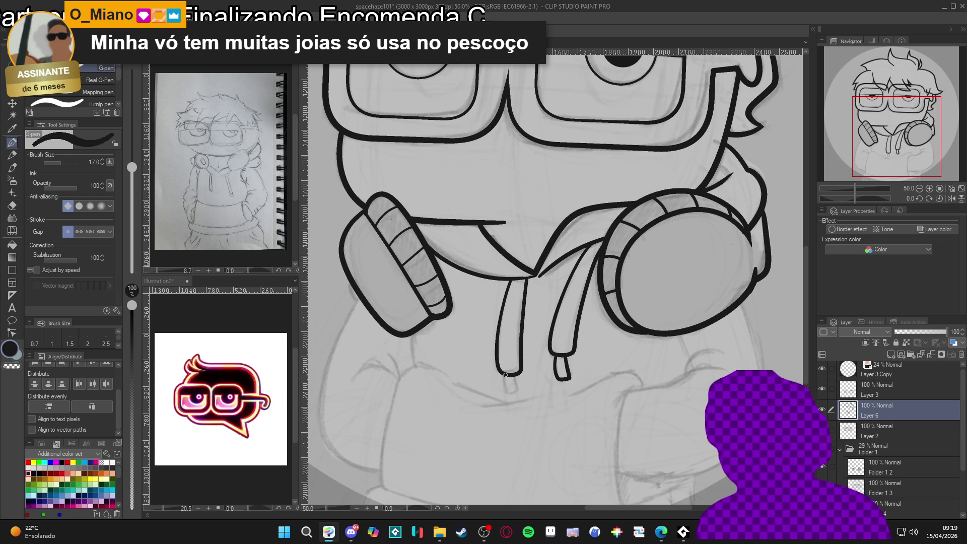
{"action": "mouse_move", "coordinate": [505, 389]}
{"action": "left_mouse_down"}
{"action": "mouse_move", "coordinate": [519, 392]}
{"action": "mouse_move", "coordinate": [516, 377]}
{"action": "left_mouse_up"}
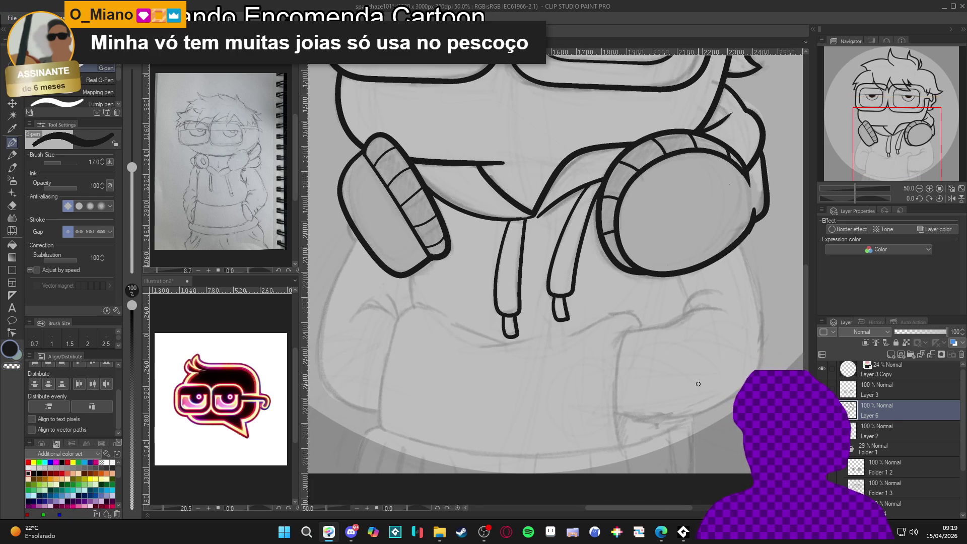
{"action": "left_click_drag", "start_coordinate": [668, 419], "coordinate": [698, 402]}
{"action": "key", "text": "bracketright"}
{"action": "key", "text": "bracketright"}
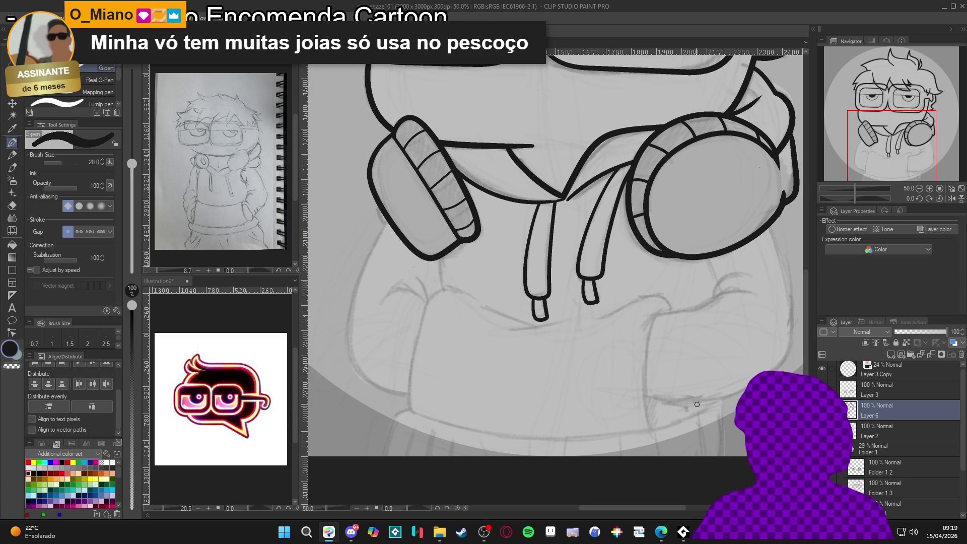
Ink the hoodie's left outline below the headphone, undo the stray hook, and add the arm curve.
{"action": "left_click_drag", "start_coordinate": [624, 401], "coordinate": [648, 378]}
{"action": "left_click_drag", "start_coordinate": [398, 178], "coordinate": [415, 216]}
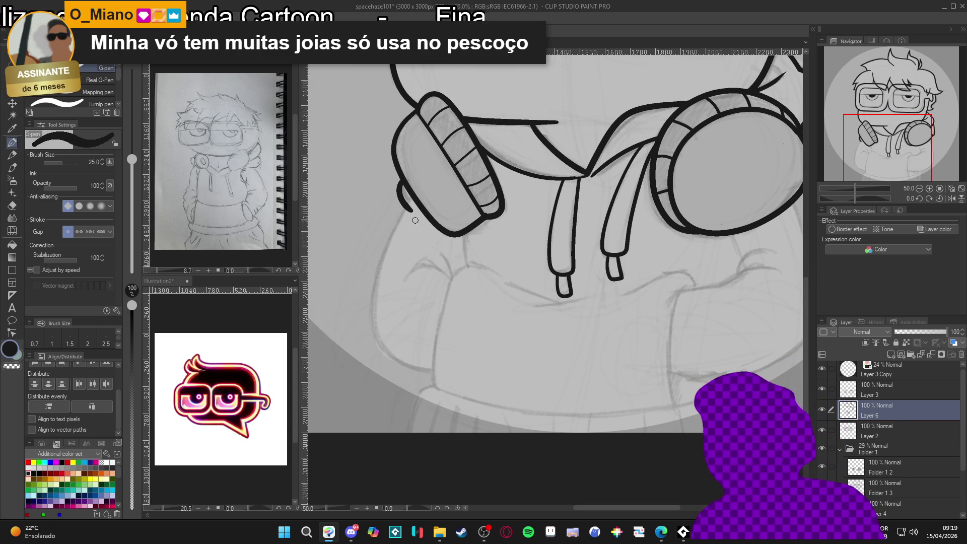
{"action": "mouse_move", "coordinate": [410, 211]}
{"action": "left_mouse_down"}
{"action": "mouse_move", "coordinate": [381, 257]}
{"action": "mouse_move", "coordinate": [374, 325]}
{"action": "mouse_move", "coordinate": [410, 370]}
{"action": "mouse_move", "coordinate": [448, 373]}
{"action": "left_mouse_up"}
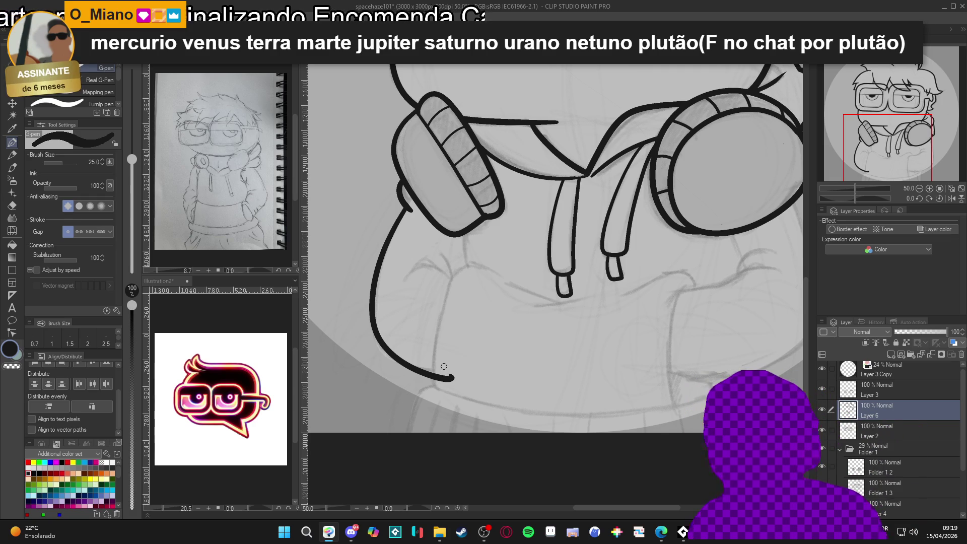
{"action": "key", "text": "ctrl+z"}
{"action": "key", "text": "ctrl+z"}
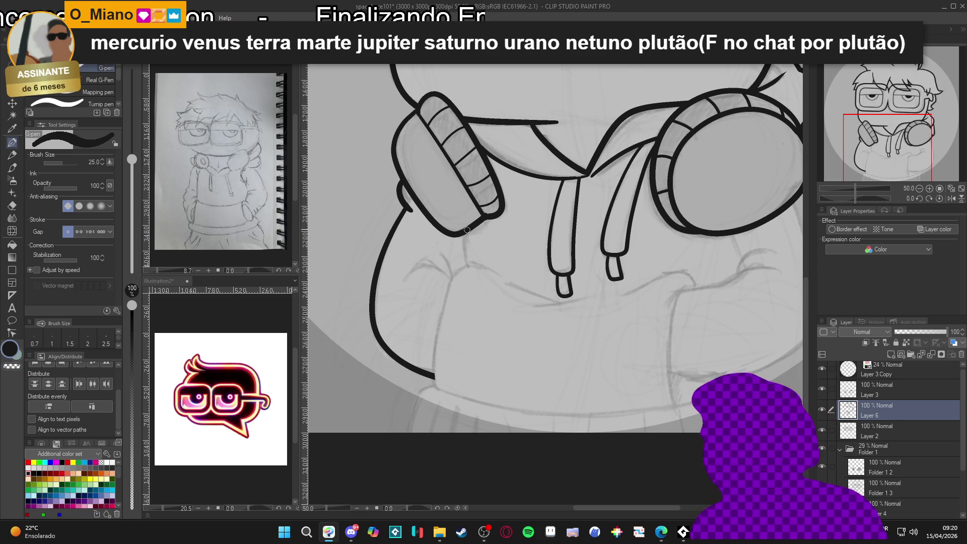
{"action": "mouse_move", "coordinate": [478, 265]}
{"action": "left_mouse_down"}
{"action": "mouse_move", "coordinate": [450, 280]}
{"action": "mouse_move", "coordinate": [436, 361]}
{"action": "mouse_move", "coordinate": [443, 391]}
{"action": "left_mouse_up"}
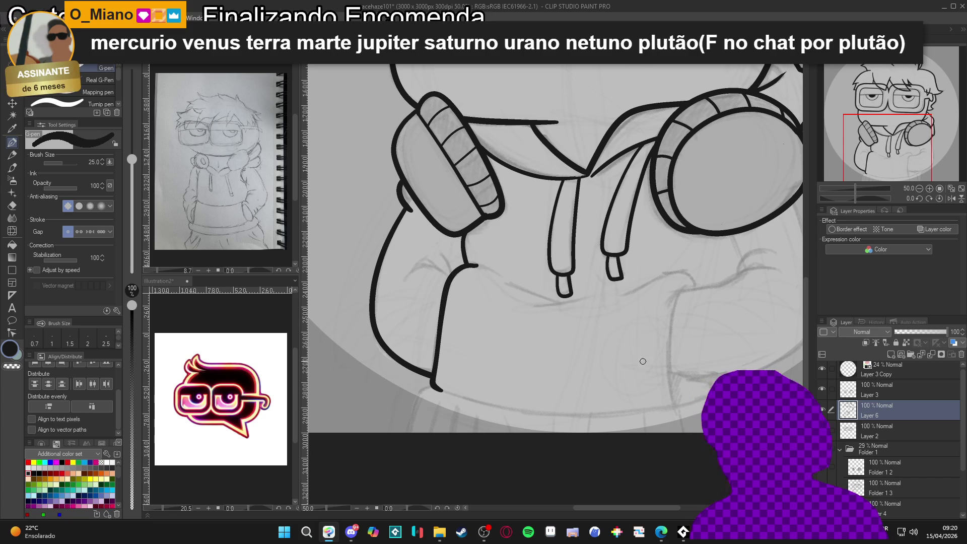
{"action": "left_click_drag", "start_coordinate": [646, 384], "coordinate": [535, 191]}
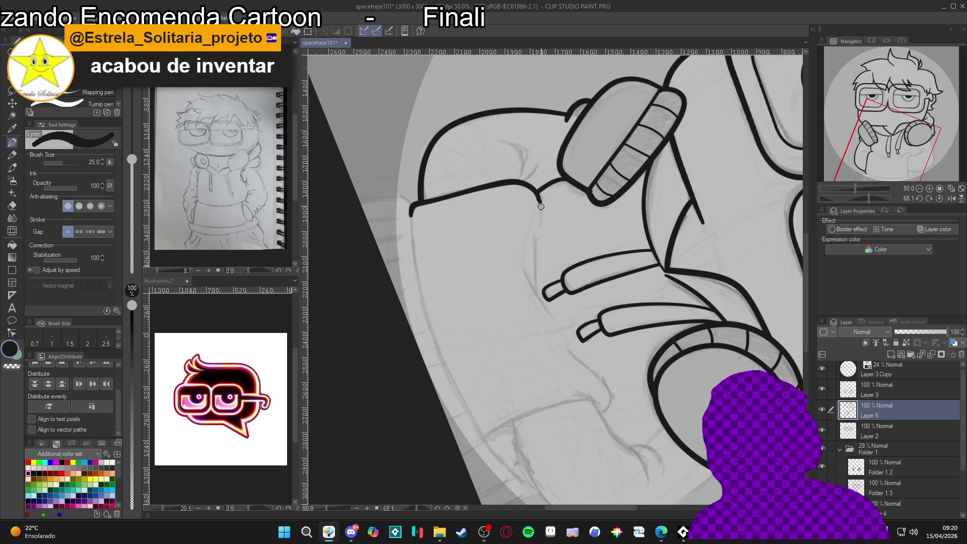
Extend the fold beside the drawstrings and ink the curved pocket opening at size 25.
{"action": "left_click_drag", "start_coordinate": [535, 192], "coordinate": [541, 212]}
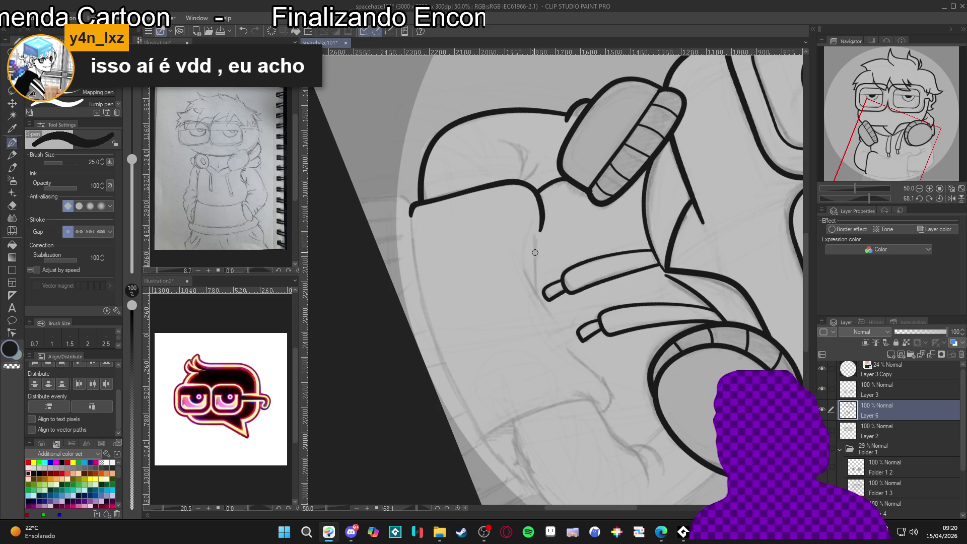
{"action": "key", "text": "bracketleft"}
{"action": "key", "text": "bracketleft"}
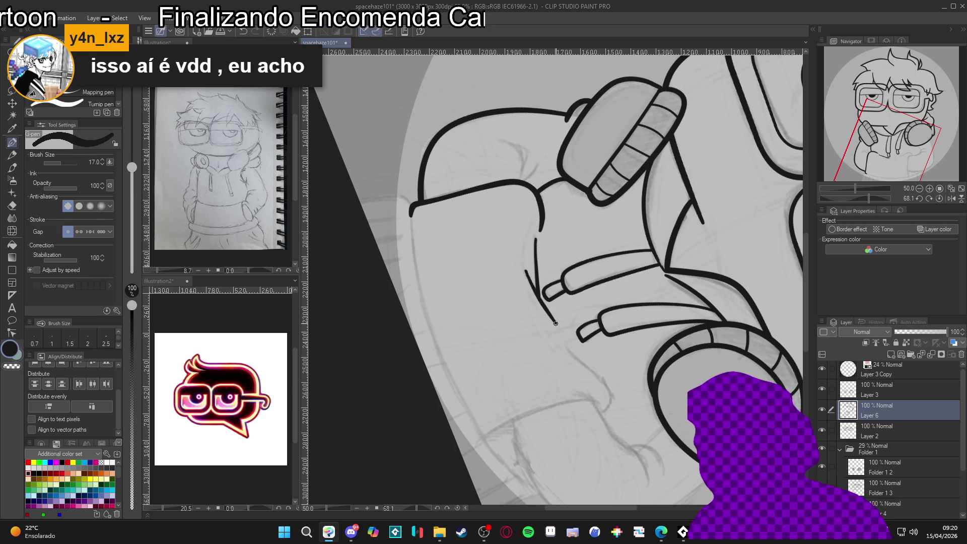
{"action": "left_click_drag", "start_coordinate": [677, 402], "coordinate": [667, 254]}
{"action": "key", "text": "bracketright"}
{"action": "key", "text": "bracketright"}
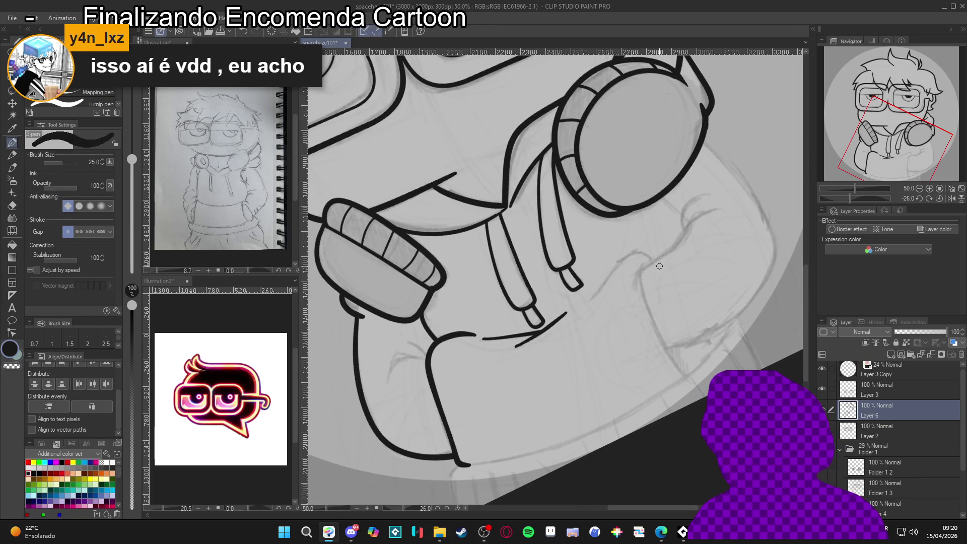
{"action": "left_click_drag", "start_coordinate": [624, 263], "coordinate": [594, 294]}
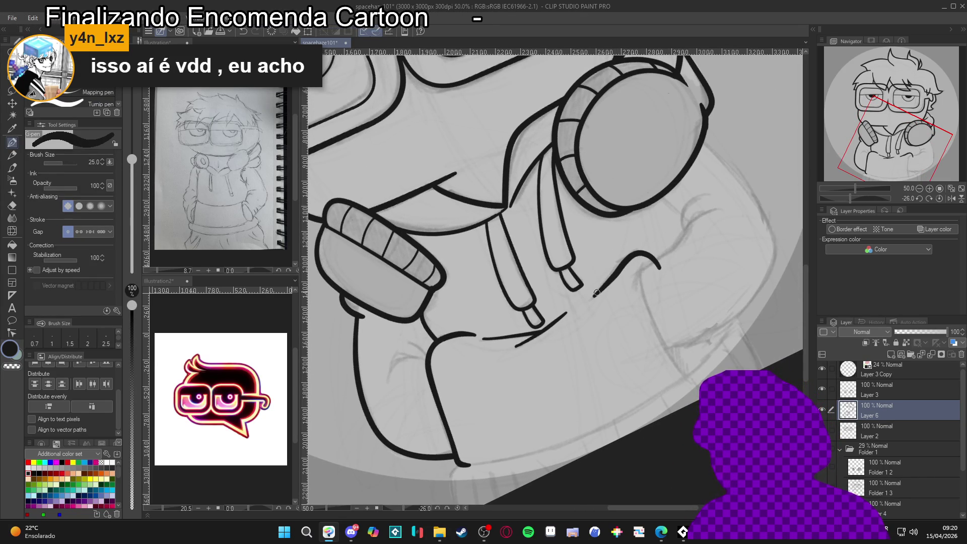
{"action": "left_click_drag", "start_coordinate": [659, 262], "coordinate": [660, 266]}
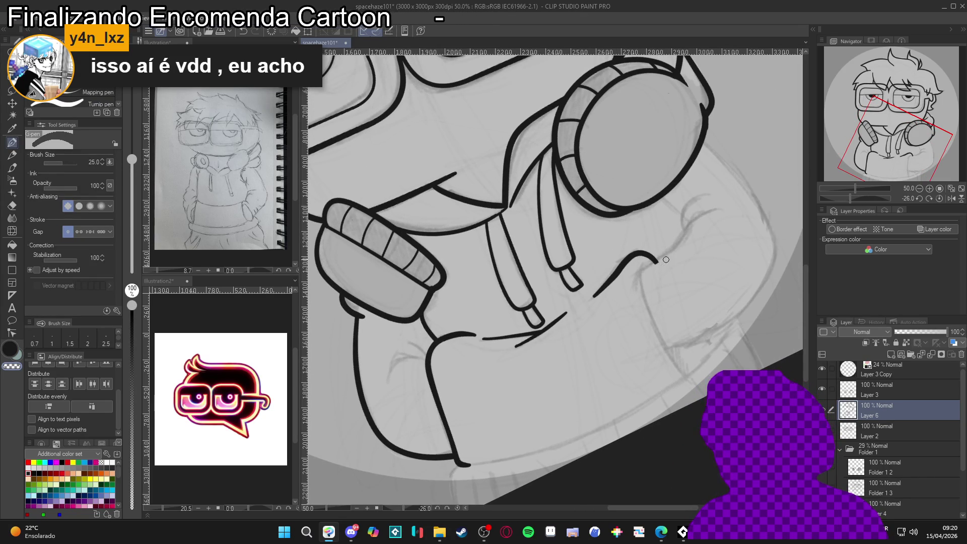
At size 17, ink the crease down the hoodie's right side and reset canvas rotation.
{"action": "key", "text": "bracketleft"}
{"action": "key", "text": "bracketleft"}
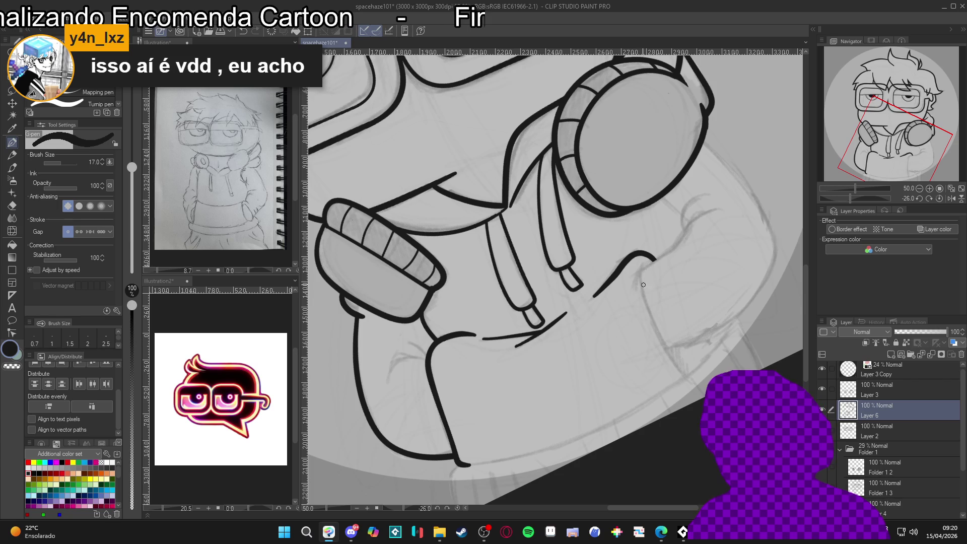
{"action": "mouse_move", "coordinate": [646, 268]}
{"action": "left_mouse_down"}
{"action": "mouse_move", "coordinate": [634, 196]}
{"action": "mouse_move", "coordinate": [630, 211]}
{"action": "left_mouse_up"}
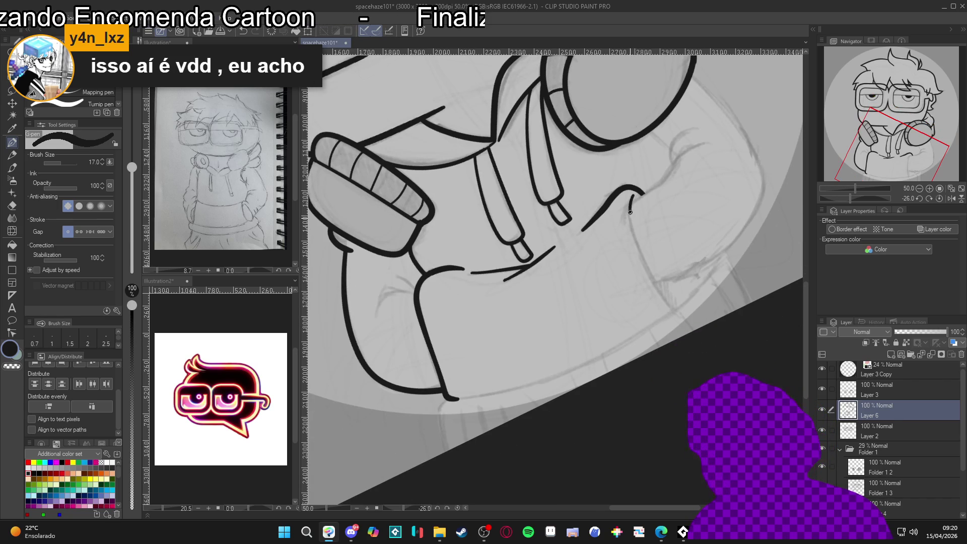
{"action": "left_click_drag", "start_coordinate": [662, 288], "coordinate": [679, 312]}
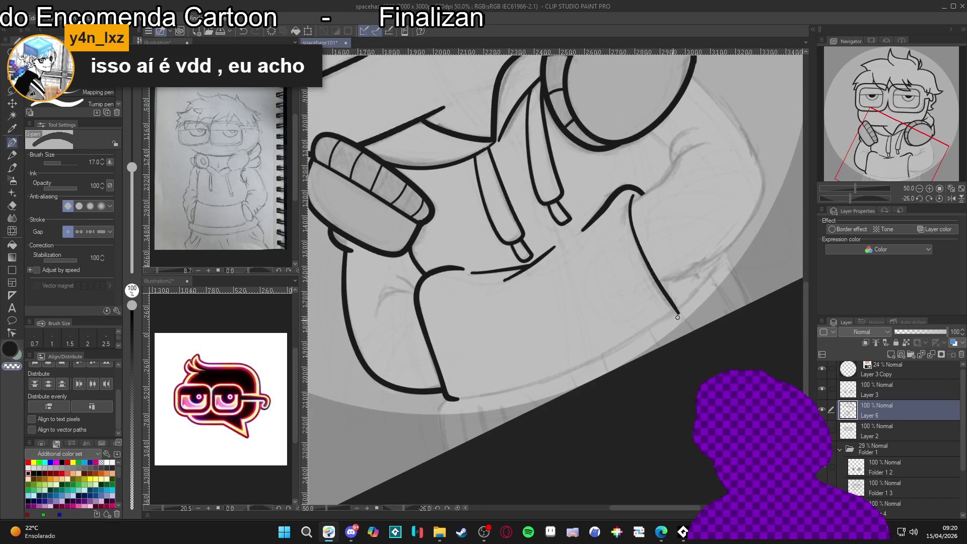
{"action": "double_click", "coordinate": [659, 387]}
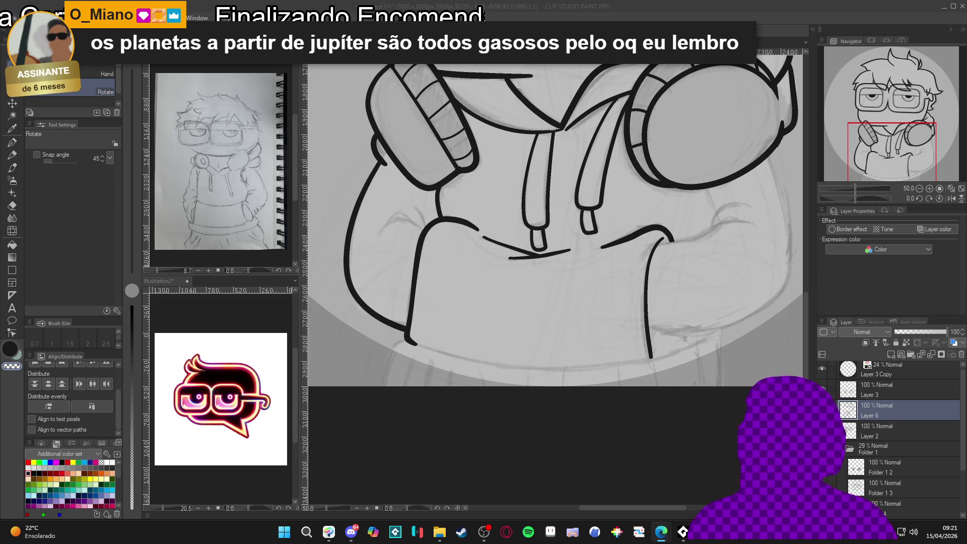
Ink a short line below the right headphone and the hoodie's right outline down to its bottom.
{"action": "scroll", "coordinate": [603, 177], "scroll_direction": "down", "scroll_amount": 2}
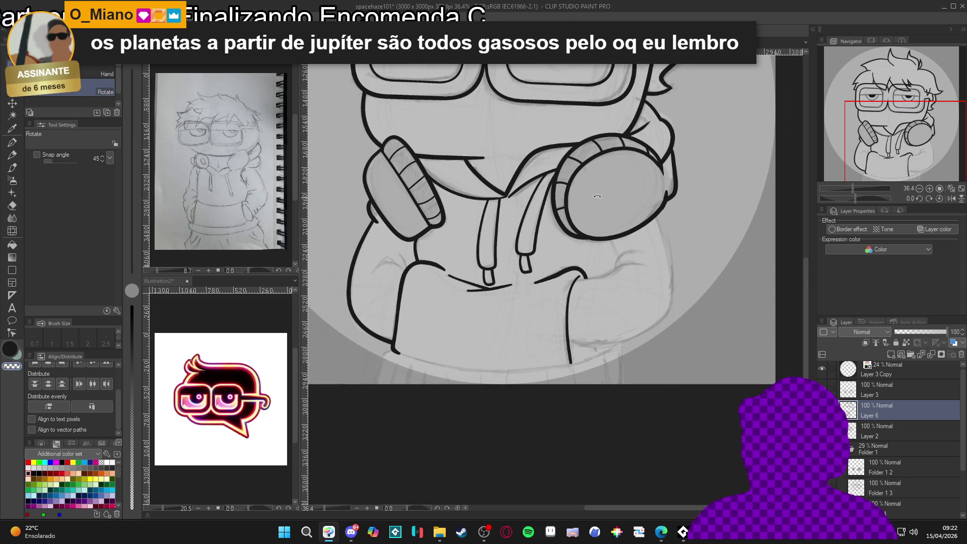
{"action": "key", "text": "p"}
{"action": "left_click_drag", "start_coordinate": [704, 329], "coordinate": [686, 337]}
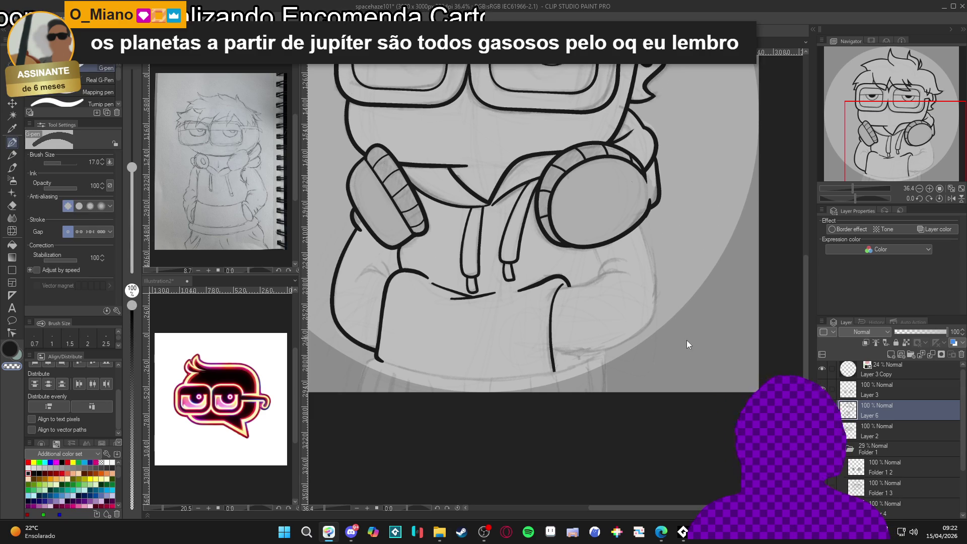
{"action": "key", "text": "bracketright"}
{"action": "key", "text": "bracketright"}
{"action": "left_click_drag", "start_coordinate": [668, 224], "coordinate": [675, 271]}
{"action": "key", "text": "ctrl+z"}
{"action": "left_click_drag", "start_coordinate": [644, 231], "coordinate": [649, 243]}
{"action": "key", "text": "bracketright"}
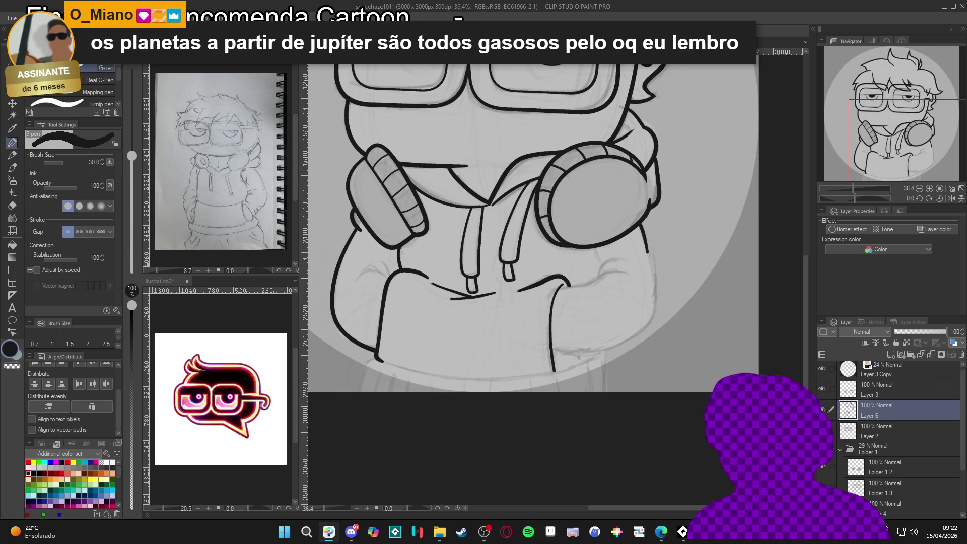
{"action": "mouse_move", "coordinate": [639, 222]}
{"action": "left_mouse_down"}
{"action": "mouse_move", "coordinate": [660, 276]}
{"action": "mouse_move", "coordinate": [645, 330]}
{"action": "mouse_move", "coordinate": [556, 354]}
{"action": "left_mouse_up"}
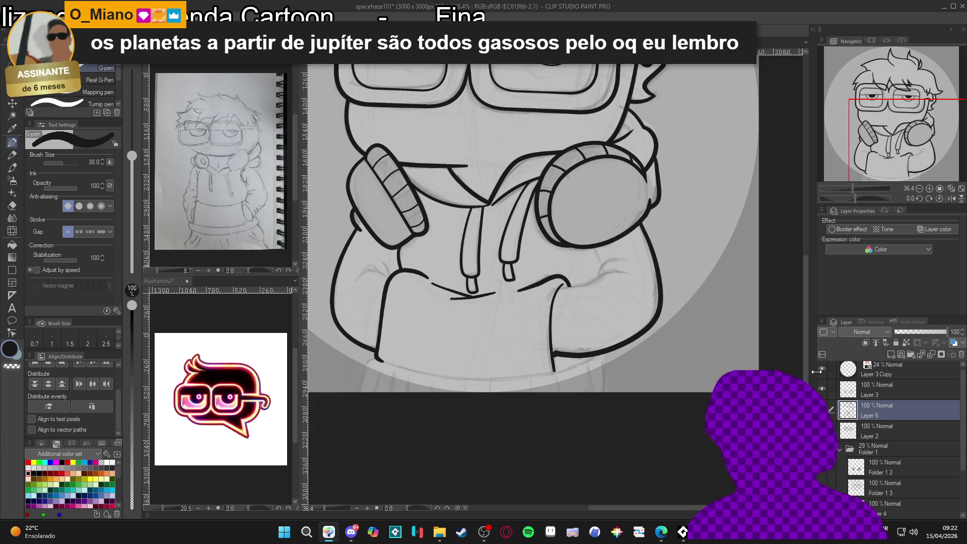
On the rotated canvas, draw the curved pocket line and the hand's lower curve.
{"action": "mouse_move", "coordinate": [600, 257]}
{"action": "left_mouse_down"}
{"action": "mouse_move", "coordinate": [597, 302]}
{"action": "mouse_move", "coordinate": [570, 331]}
{"action": "left_mouse_up"}
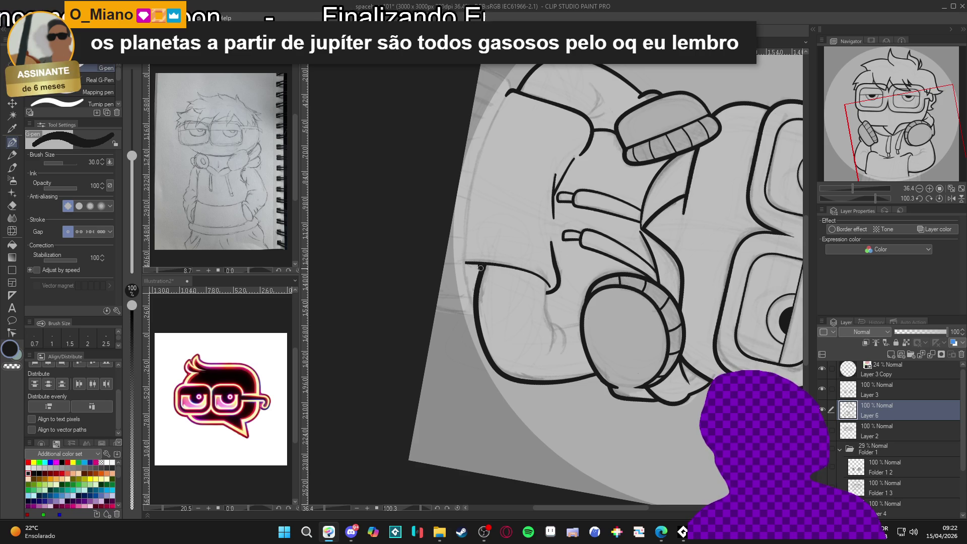
{"action": "scroll", "coordinate": [656, 370], "scroll_direction": "down", "scroll_amount": 2}
{"action": "left_click_drag", "start_coordinate": [656, 370], "coordinate": [664, 324]}
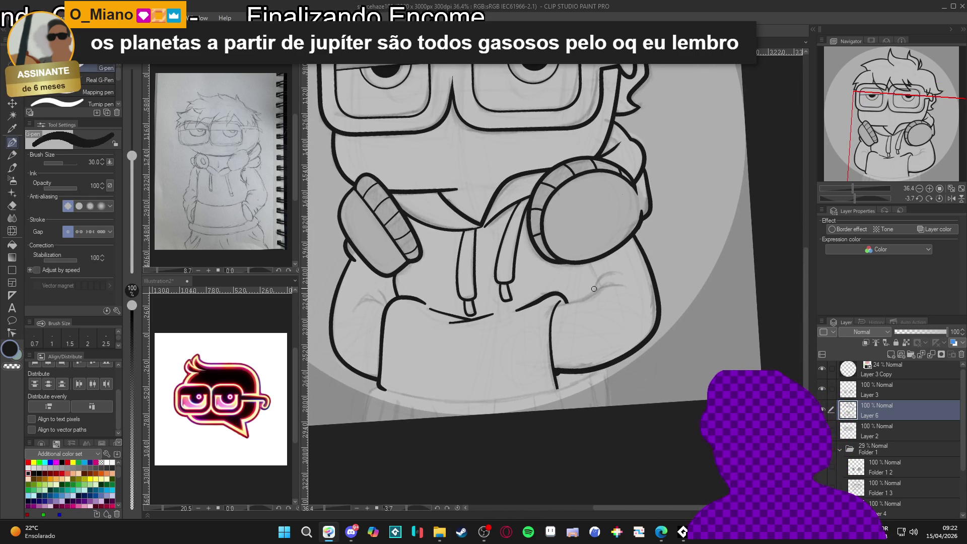
{"action": "left_click_drag", "start_coordinate": [620, 269], "coordinate": [592, 297]}
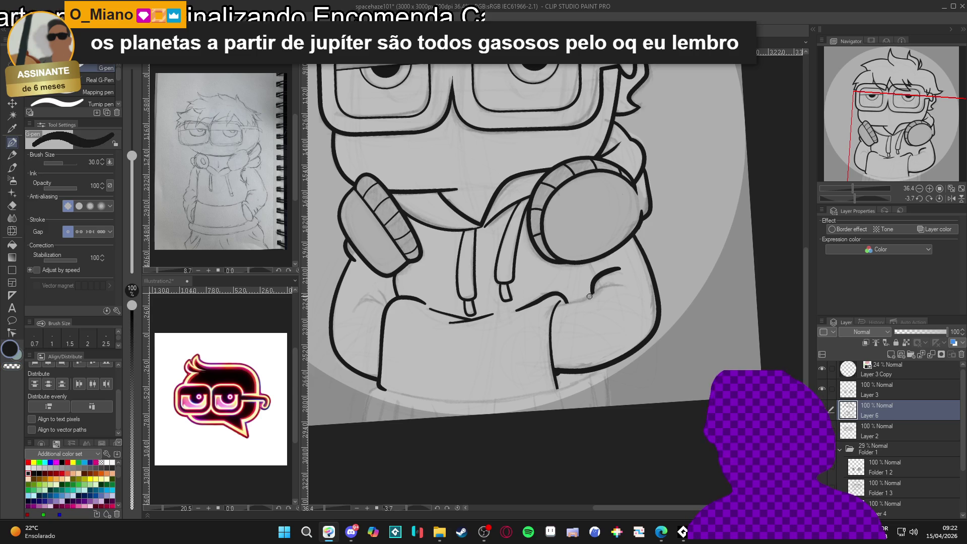
{"action": "left_click_drag", "start_coordinate": [555, 307], "coordinate": [573, 303]}
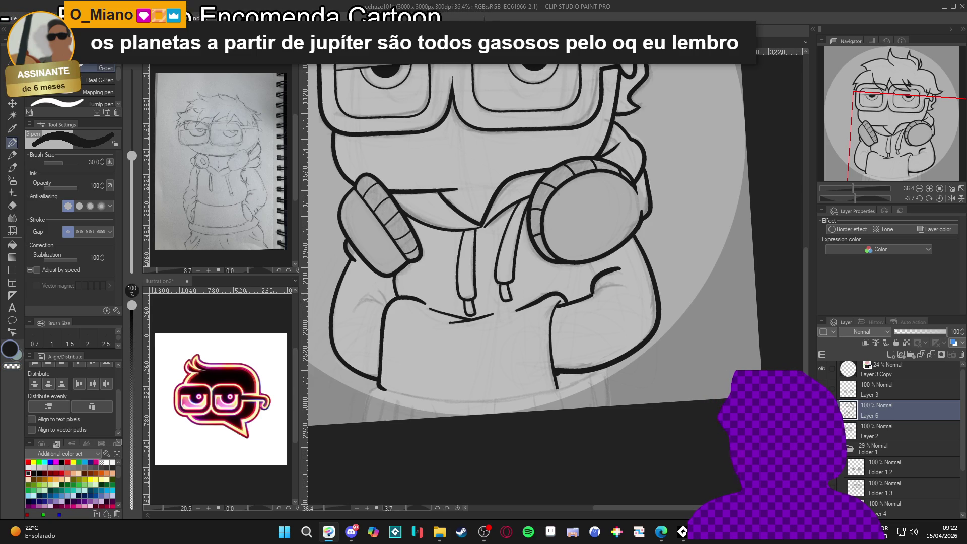
At pen size 20, thicken the right hand's outline and add a sleeve fold line.
{"action": "key", "text": "bracketleft"}
{"action": "key", "text": "bracketleft"}
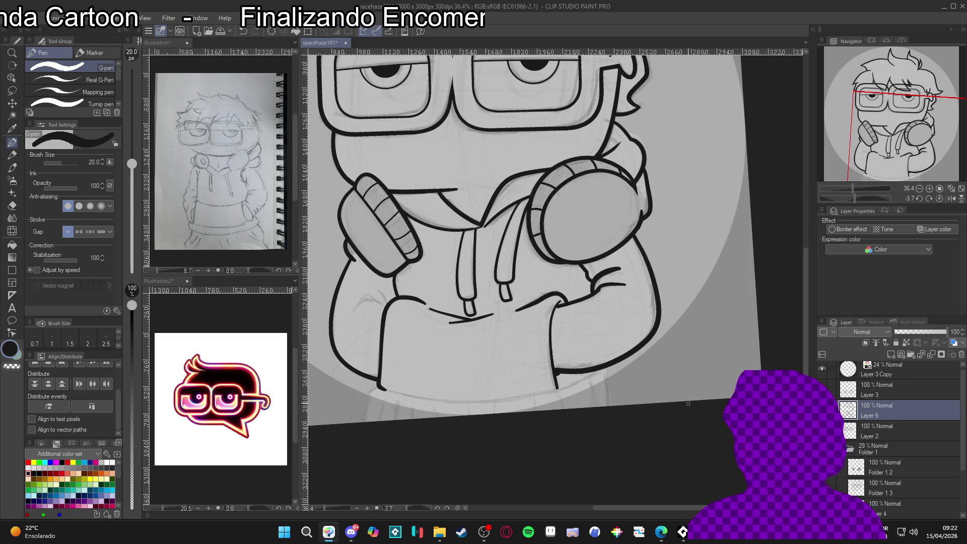
{"action": "left_click_drag", "start_coordinate": [597, 292], "coordinate": [626, 288]}
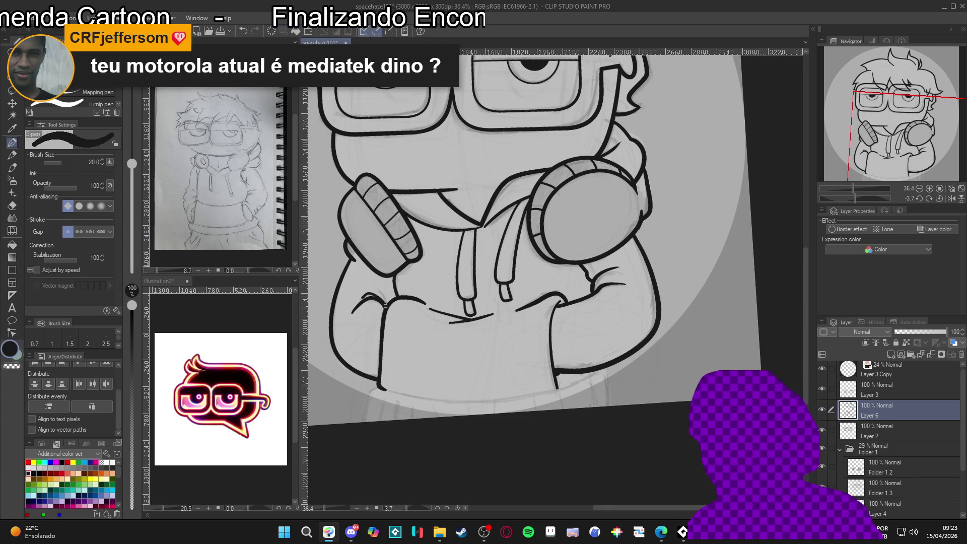
{"action": "left_click_drag", "start_coordinate": [363, 294], "coordinate": [387, 302]}
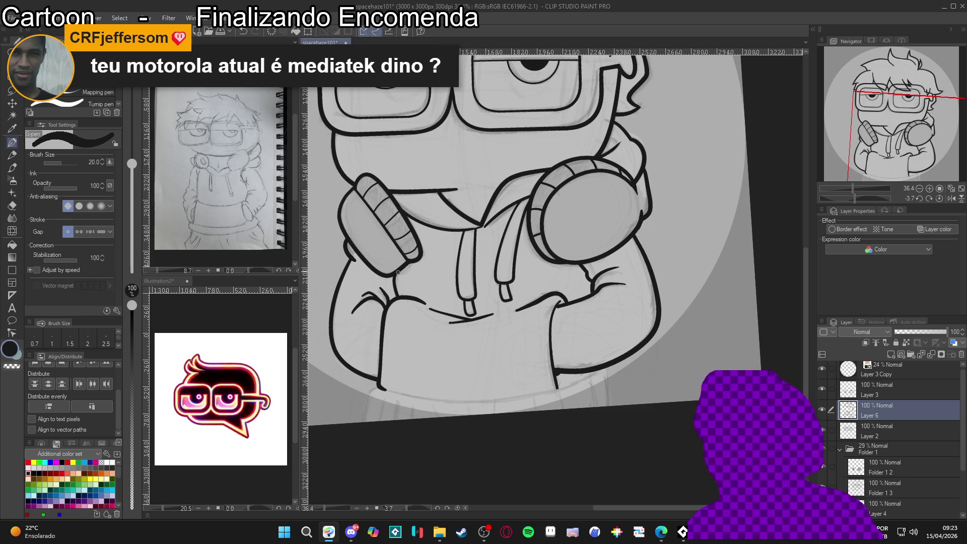
{"action": "scroll", "coordinate": [624, 376], "scroll_direction": "down", "scroll_amount": 1}
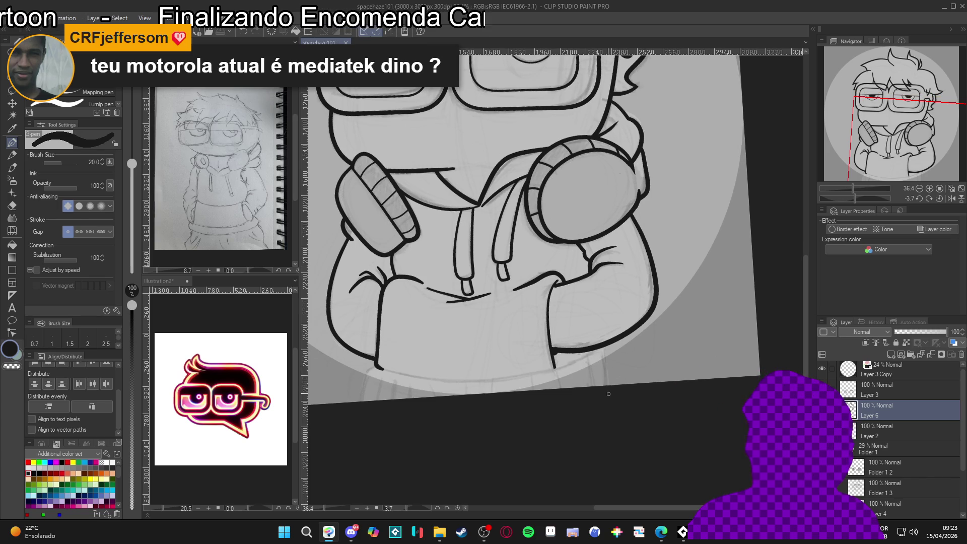
{"action": "scroll", "coordinate": [579, 378], "scroll_direction": "up", "scroll_amount": 2}
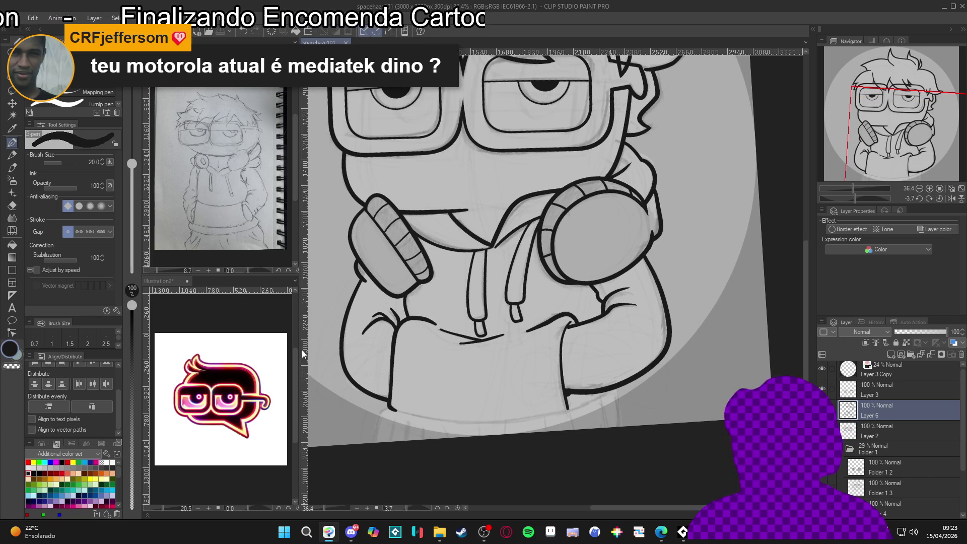
{"action": "scroll", "coordinate": [547, 379], "scroll_direction": "down", "scroll_amount": 3}
{"action": "left_click_drag", "start_coordinate": [496, 353], "coordinate": [504, 361]}
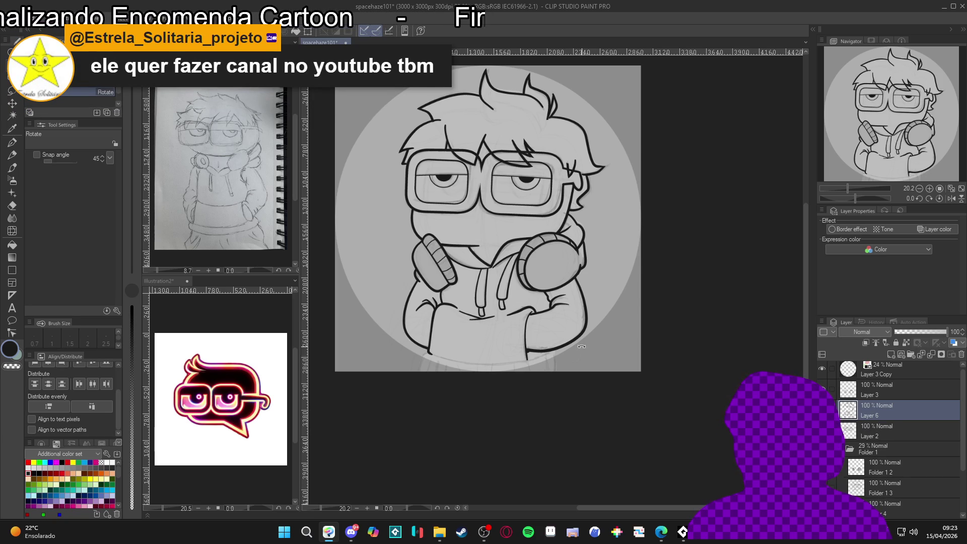
Zoom in and rotate the canvas view a quarter turn.
{"action": "scroll", "coordinate": [582, 347], "scroll_direction": "up", "scroll_amount": 1}
{"action": "scroll", "coordinate": [561, 350], "scroll_direction": "up", "scroll_amount": 1}
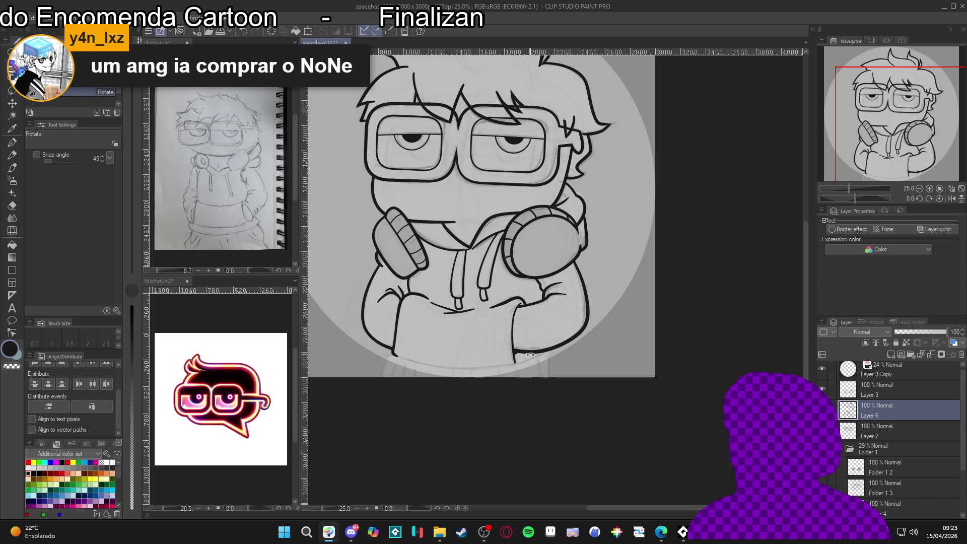
{"action": "mouse_move", "coordinate": [531, 354]}
{"action": "left_mouse_down"}
{"action": "mouse_move", "coordinate": [438, 252]}
{"action": "mouse_move", "coordinate": [478, 121]}
{"action": "left_mouse_up"}
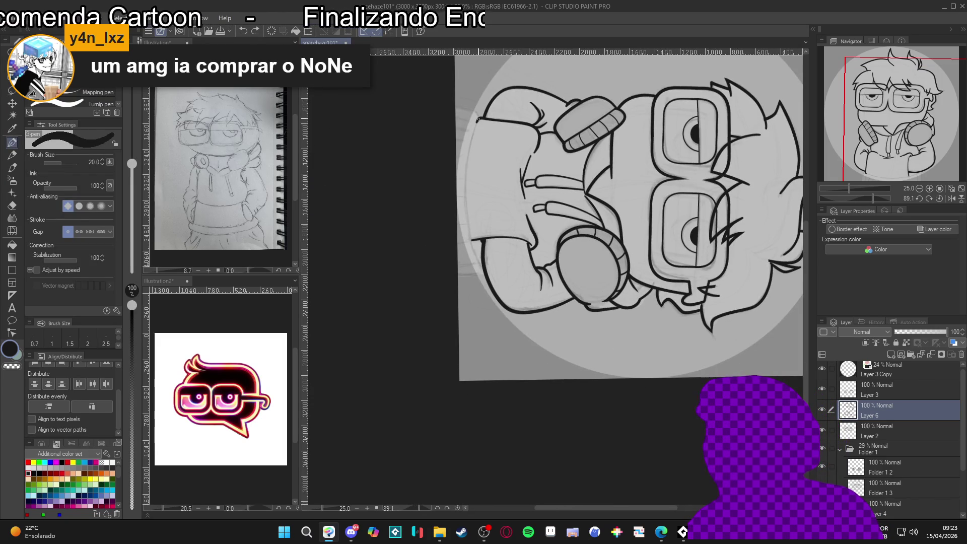
Ink the long hoodie-bottom line, redrawing it once, then add a short stroke at pen size 30.
{"action": "left_click_drag", "start_coordinate": [476, 123], "coordinate": [468, 165]}
{"action": "left_click_drag", "start_coordinate": [467, 229], "coordinate": [479, 269]}
{"action": "key", "text": "ctrl+z"}
{"action": "left_click_drag", "start_coordinate": [471, 142], "coordinate": [472, 235]}
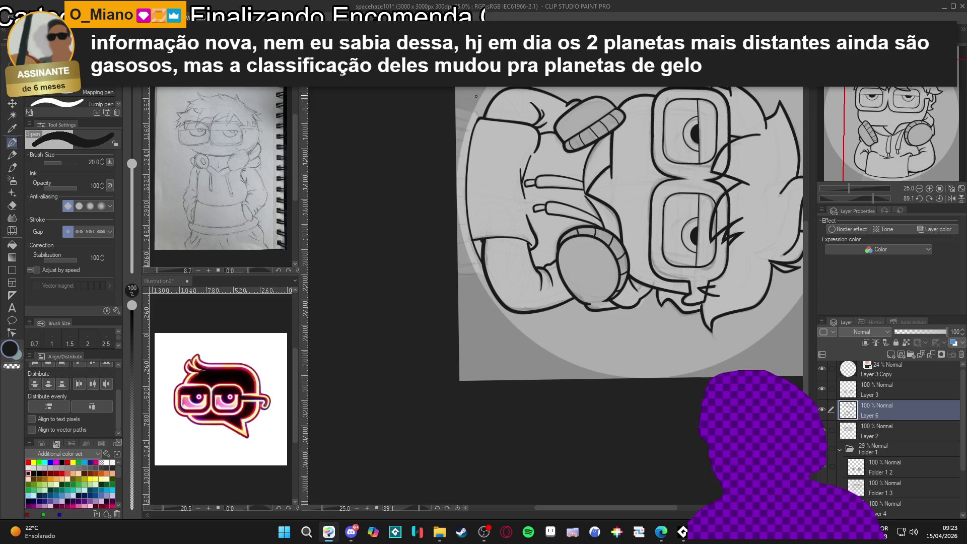
{"action": "key", "text": "bracketright"}
{"action": "left_click_drag", "start_coordinate": [477, 108], "coordinate": [481, 120]}
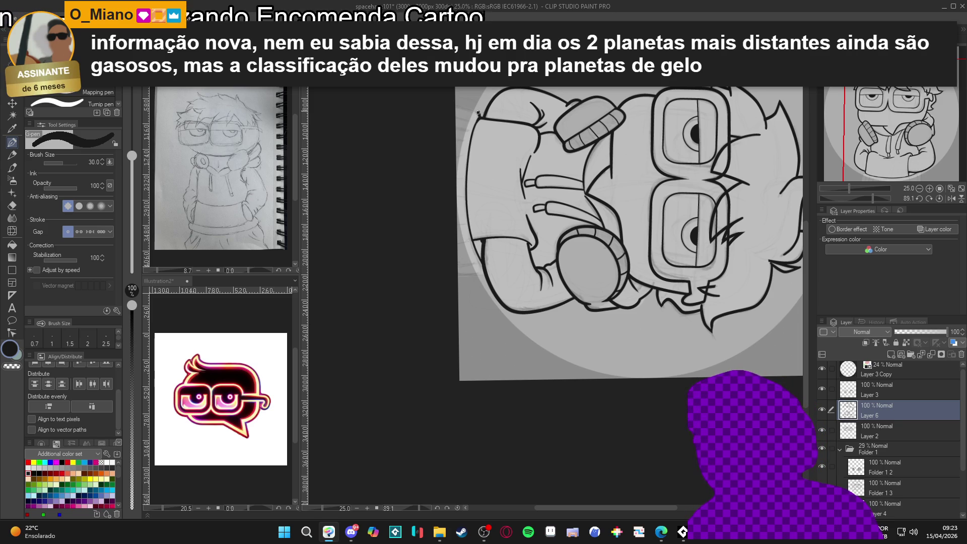
Rotate the canvas view back to nearly upright.
{"action": "key", "text": "r"}
{"action": "mouse_move", "coordinate": [572, 371]}
{"action": "left_mouse_down"}
{"action": "mouse_move", "coordinate": [611, 248]}
{"action": "mouse_move", "coordinate": [604, 240]}
{"action": "left_mouse_up"}
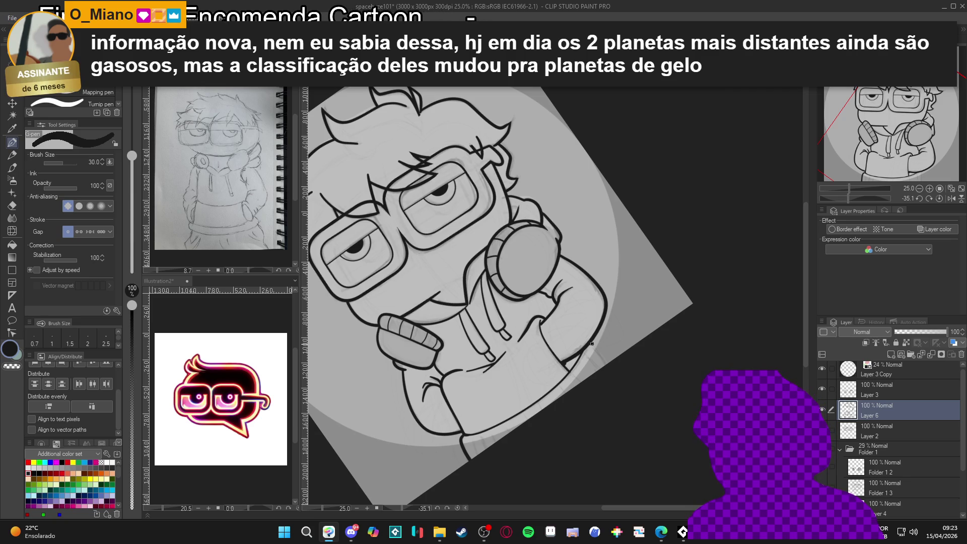
{"action": "key", "text": "r"}
{"action": "left_click_drag", "start_coordinate": [619, 379], "coordinate": [565, 402]}
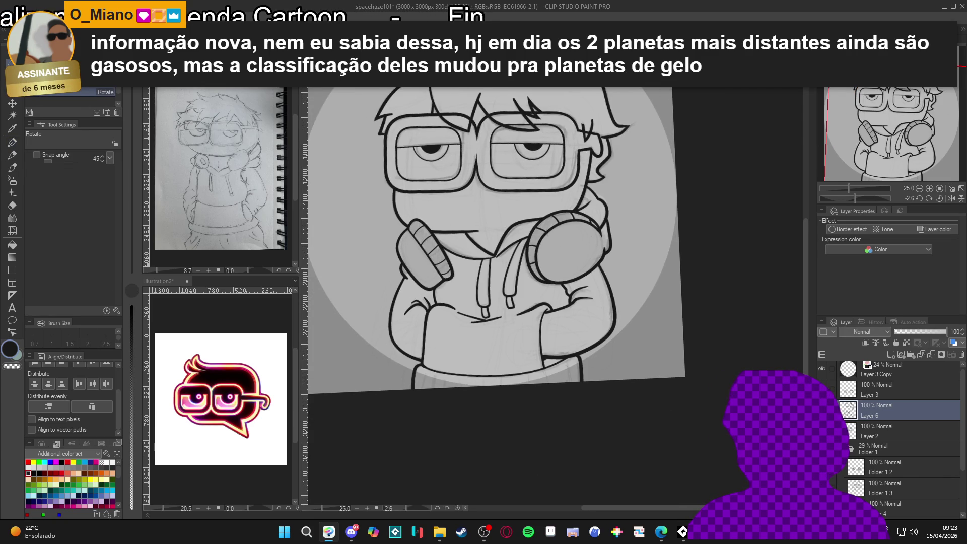
{"action": "key", "text": "w"}
{"action": "left_click", "coordinate": [559, 373]}
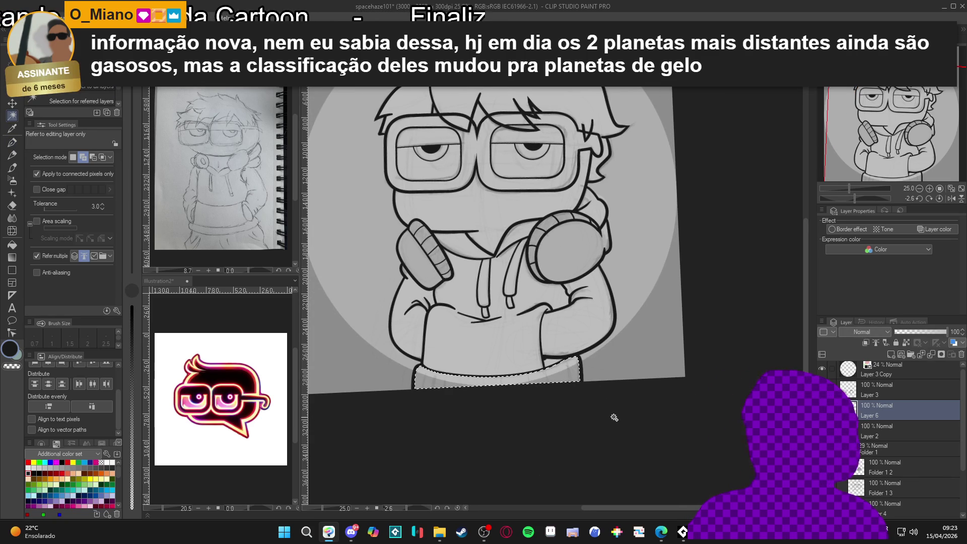
{"action": "key", "text": "ctrl+d"}
{"action": "key", "text": "p"}
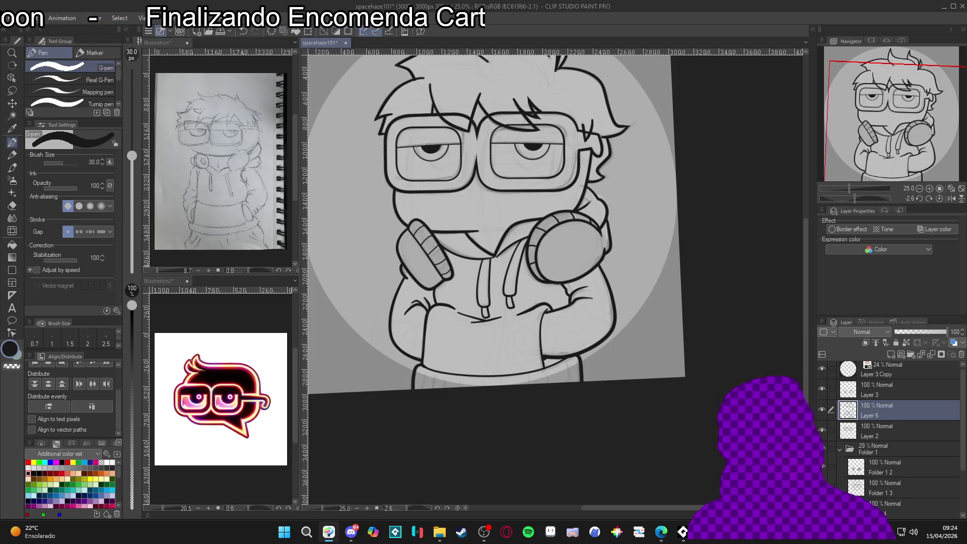
{"action": "key", "text": "w"}
{"action": "left_click", "coordinate": [534, 377]}
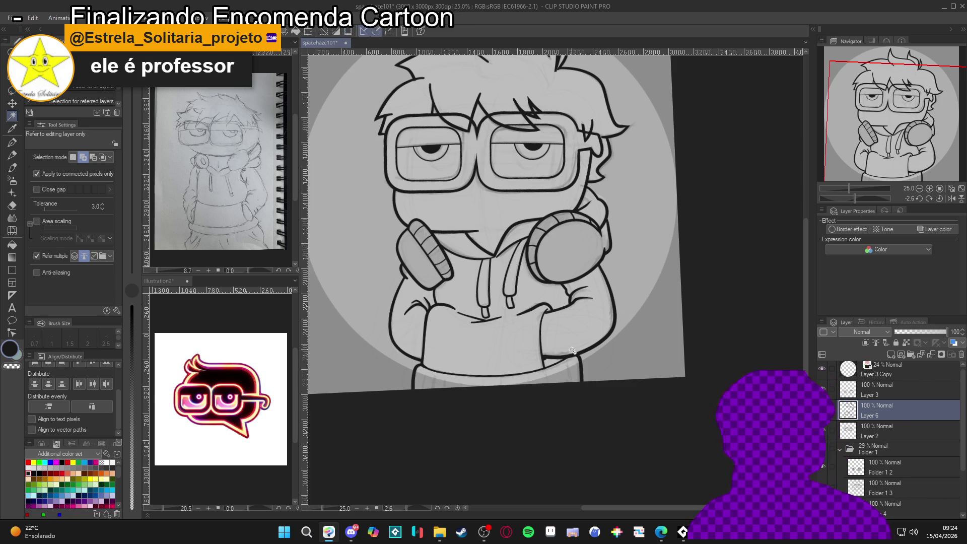
{"action": "key", "text": "ctrl+d"}
{"action": "key", "text": "p"}
{"action": "key", "text": "bracketleft"}
{"action": "key", "text": "bracketleft"}
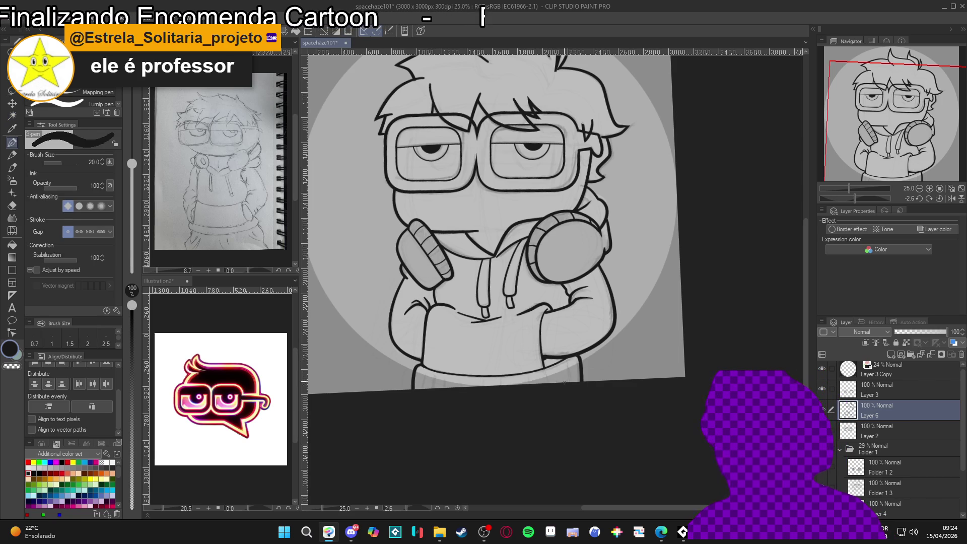
Lower the G-pen size to 15 and zoom in and out to review the linework.
{"action": "key", "text": "bracketleft"}
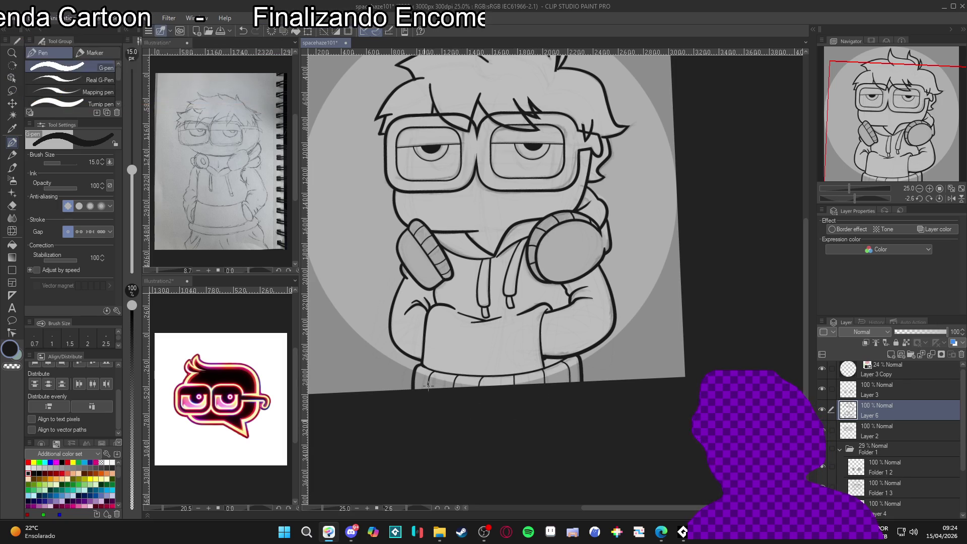
{"action": "scroll", "coordinate": [573, 276], "scroll_direction": "down", "scroll_amount": 2}
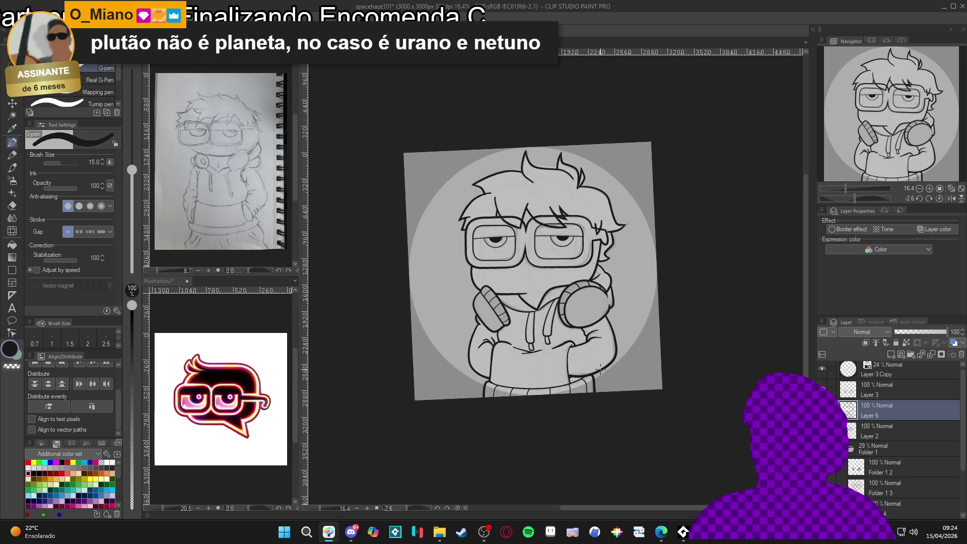
{"action": "scroll", "coordinate": [651, 363], "scroll_direction": "down", "scroll_amount": 1}
{"action": "scroll", "coordinate": [651, 364], "scroll_direction": "up", "scroll_amount": 3}
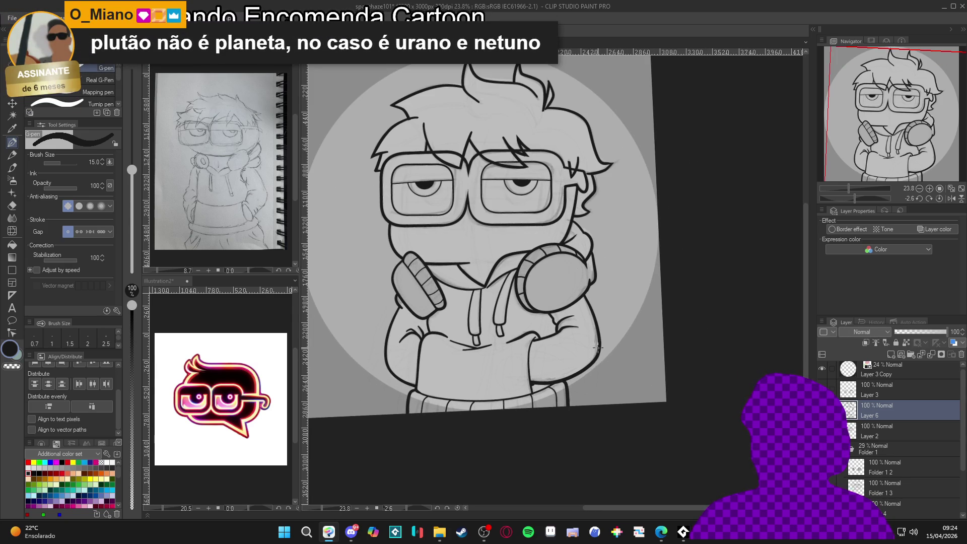
{"action": "scroll", "coordinate": [598, 348], "scroll_direction": "up", "scroll_amount": 1}
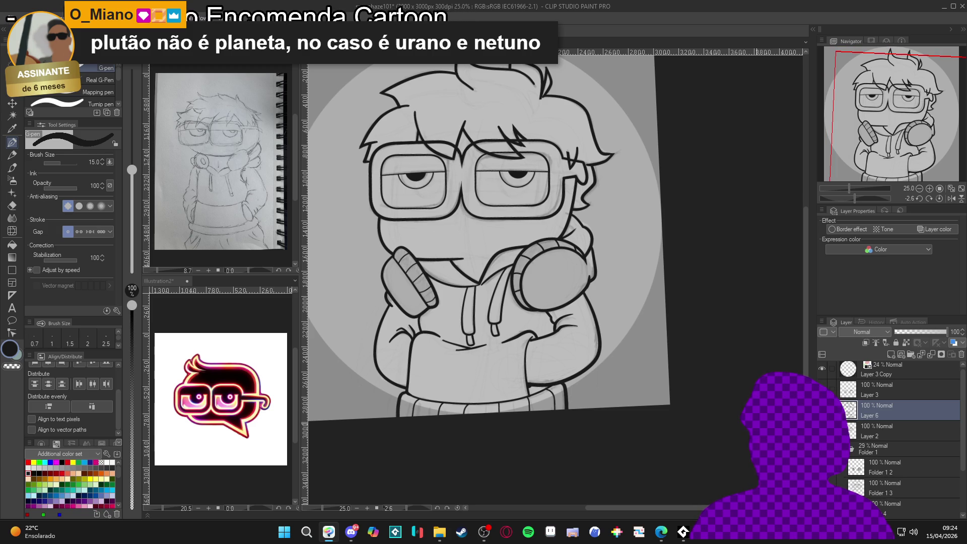
{"action": "scroll", "coordinate": [625, 374], "scroll_direction": "down", "scroll_amount": 3}
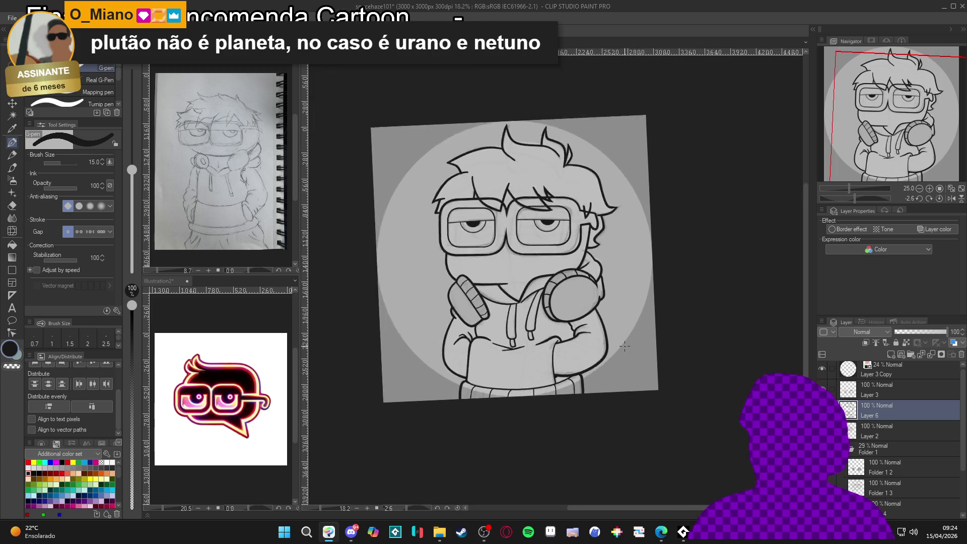
{"action": "scroll", "coordinate": [625, 374], "scroll_direction": "up", "scroll_amount": 3}
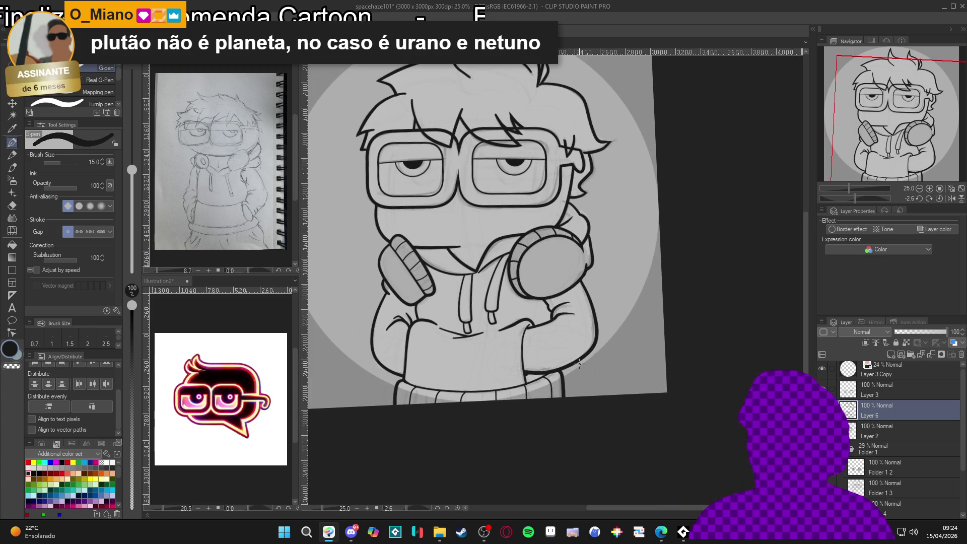
{"action": "scroll", "coordinate": [556, 359], "scroll_direction": "up", "scroll_amount": 2}
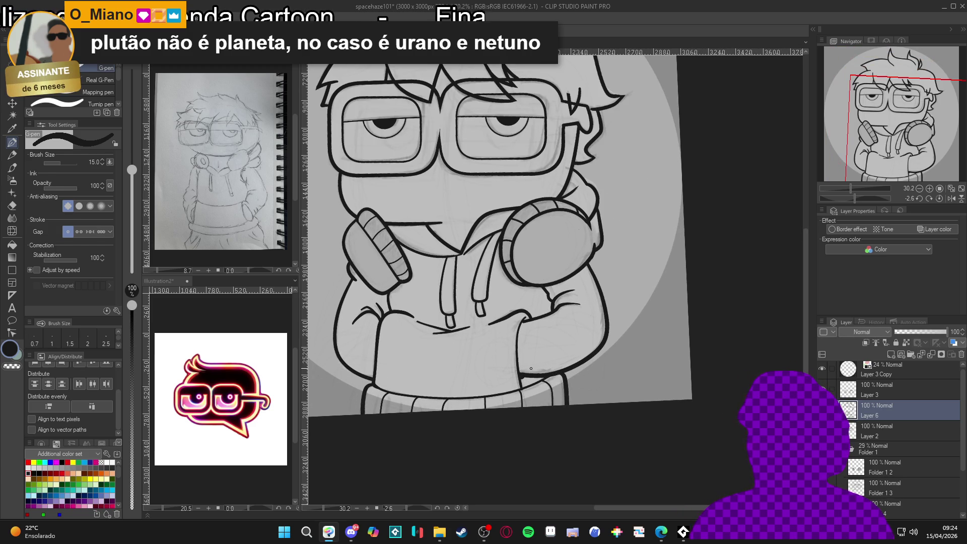
Switch to the Hard eraser and turn the canvas view sideways.
{"action": "key", "text": "e"}
{"action": "scroll", "coordinate": [543, 366], "scroll_direction": "down", "scroll_amount": 2}
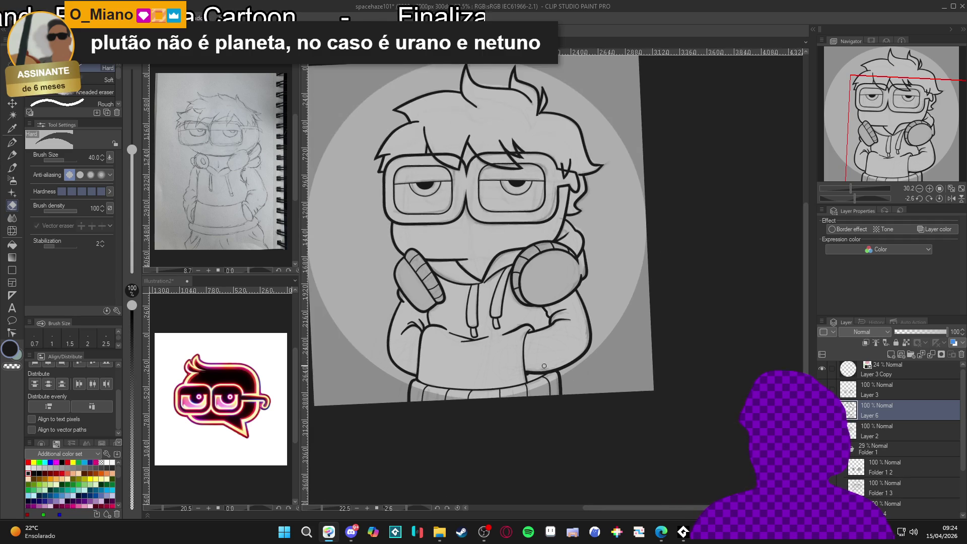
{"action": "scroll", "coordinate": [542, 367], "scroll_direction": "up", "scroll_amount": 1}
{"action": "key", "text": "r"}
{"action": "mouse_move", "coordinate": [542, 367]}
{"action": "left_mouse_down"}
{"action": "mouse_move", "coordinate": [504, 375]}
{"action": "mouse_move", "coordinate": [350, 348]}
{"action": "mouse_move", "coordinate": [378, 259]}
{"action": "left_mouse_up"}
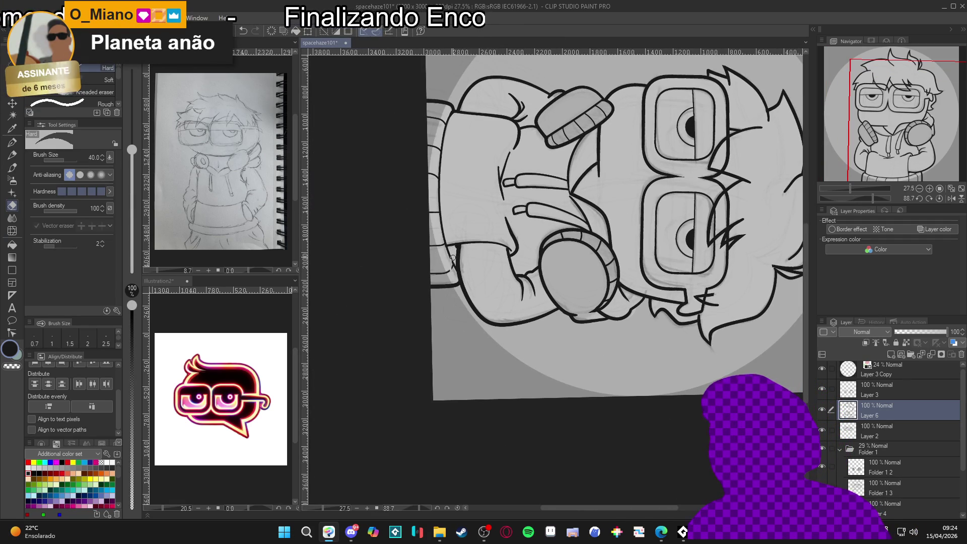
Erase a stray mark, switch to the G-pen at size 40, and save the drawing.
{"action": "left_click_drag", "start_coordinate": [452, 248], "coordinate": [454, 263]}
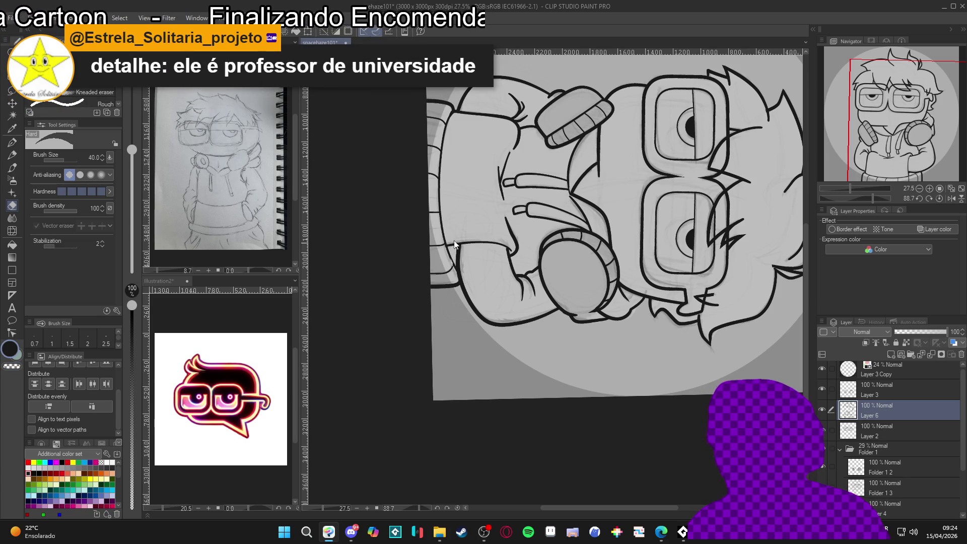
{"action": "key", "text": "p"}
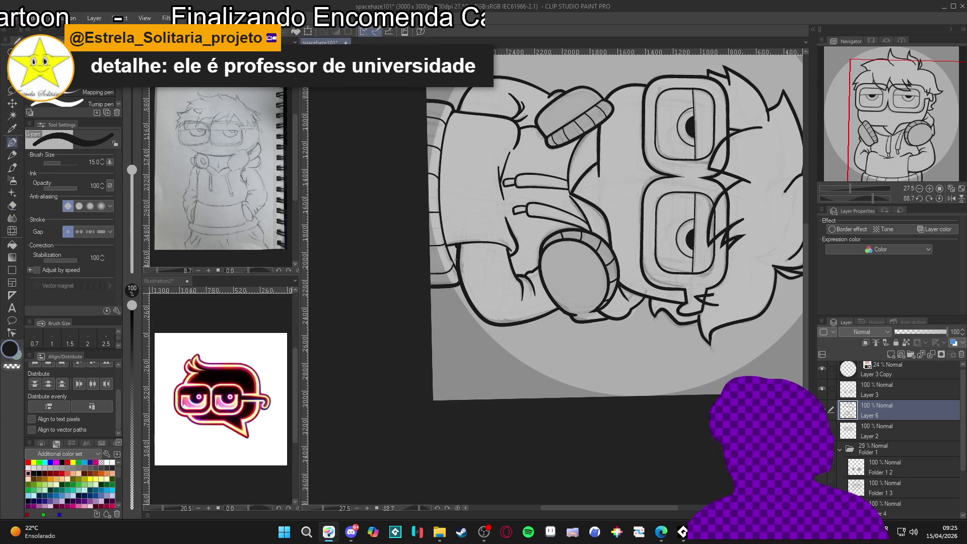
{"action": "key", "text": "bracketright"}
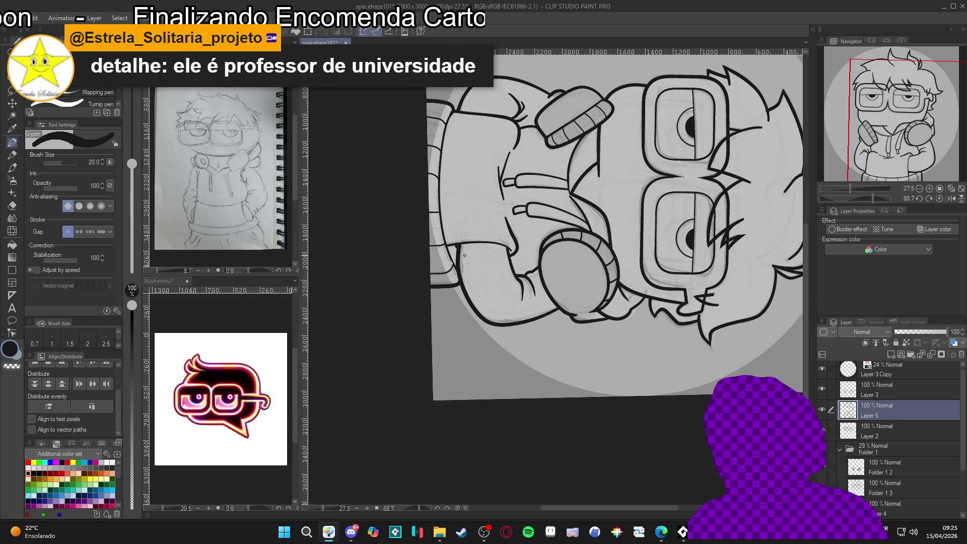
{"action": "key", "text": "bracketright"}
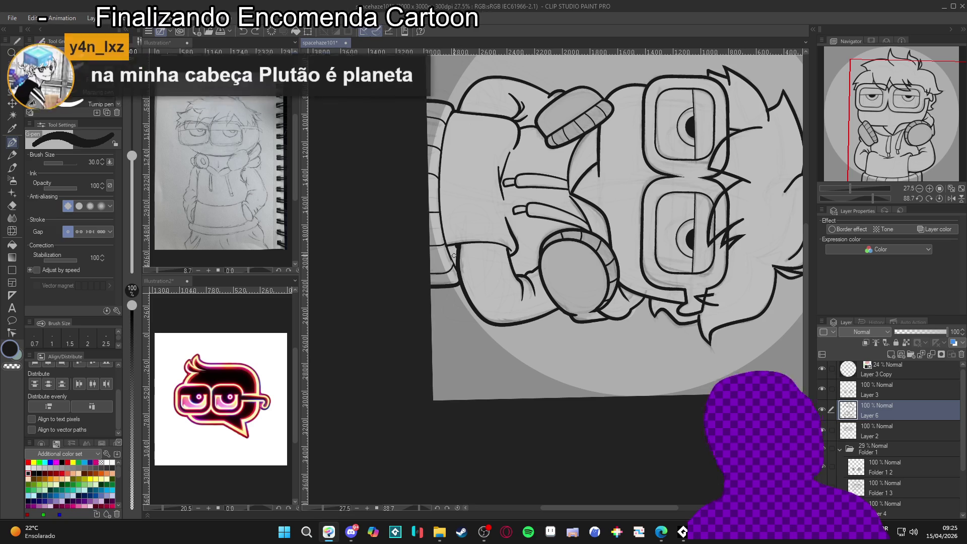
{"action": "left_click_drag", "start_coordinate": [459, 266], "coordinate": [462, 263]}
{"action": "key", "text": "ctrl+s"}
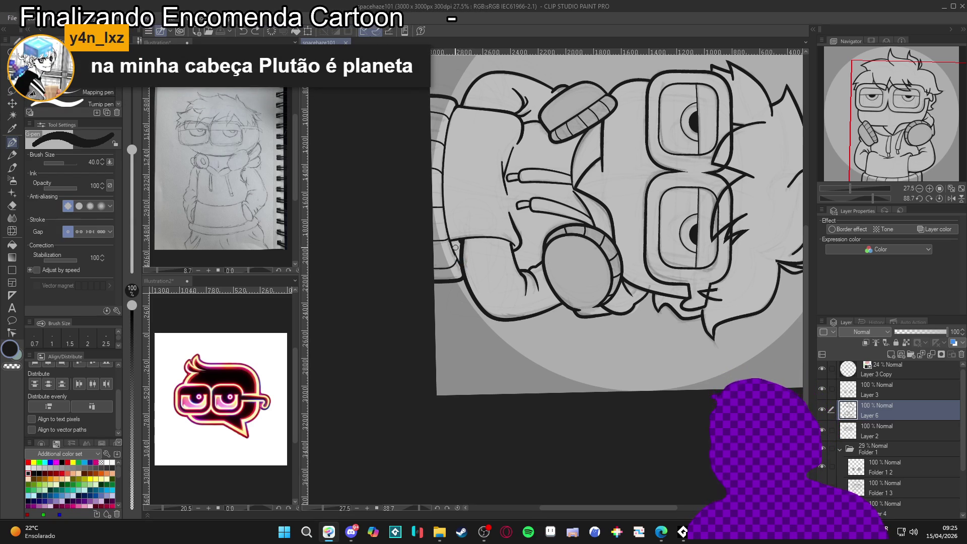
Ink the hoodie's lower outline toward the headphone, then turn the canvas upside down.
{"action": "left_click", "coordinate": [453, 242]}
{"action": "mouse_move", "coordinate": [454, 245]}
{"action": "left_mouse_down"}
{"action": "mouse_move", "coordinate": [461, 282]}
{"action": "mouse_move", "coordinate": [484, 315]}
{"action": "mouse_move", "coordinate": [539, 310]}
{"action": "left_mouse_up"}
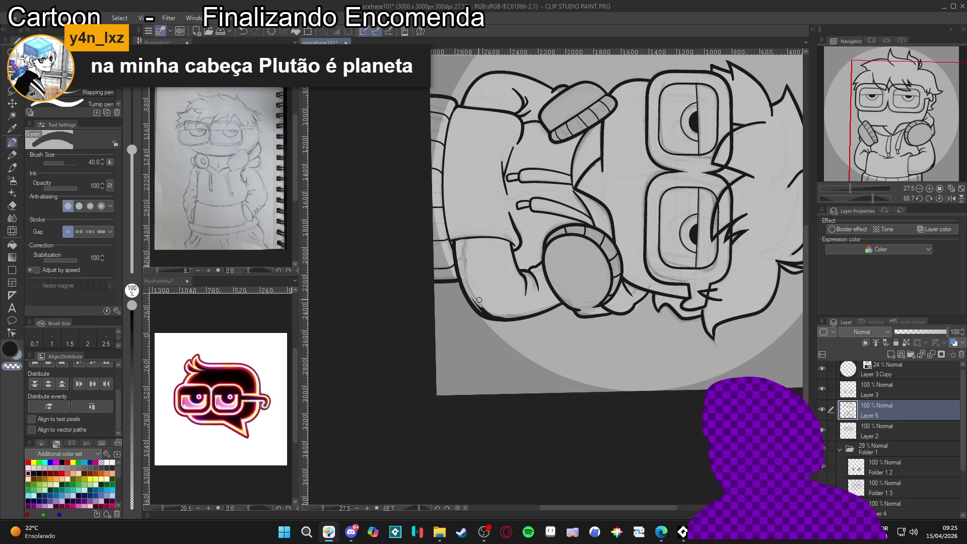
{"action": "left_click_drag", "start_coordinate": [466, 252], "coordinate": [539, 202]}
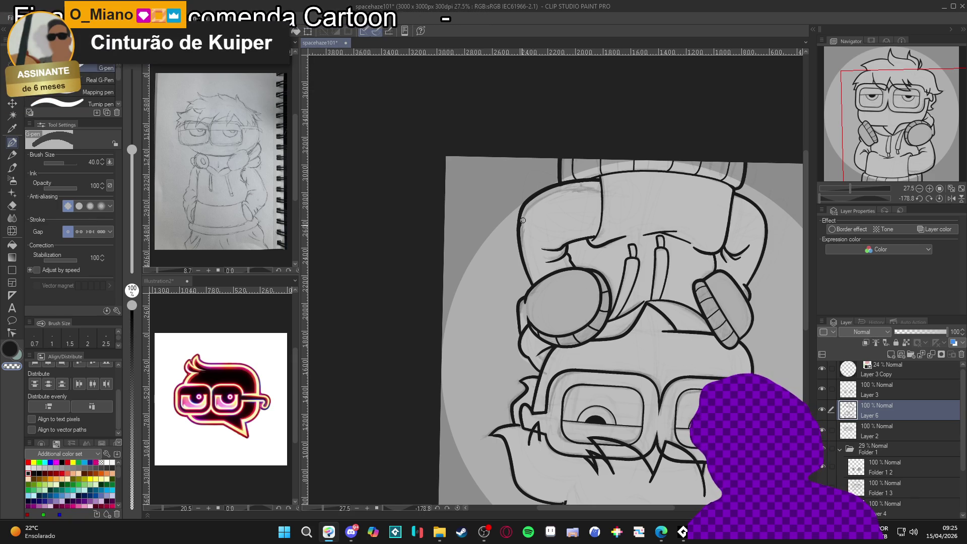
Reset the canvas rotation to upright and return to the G-pen.
{"action": "key", "text": "r"}
{"action": "left_click_drag", "start_coordinate": [523, 235], "coordinate": [606, 143]}
{"action": "key", "text": "ctrl+at"}
{"action": "key", "text": "p"}
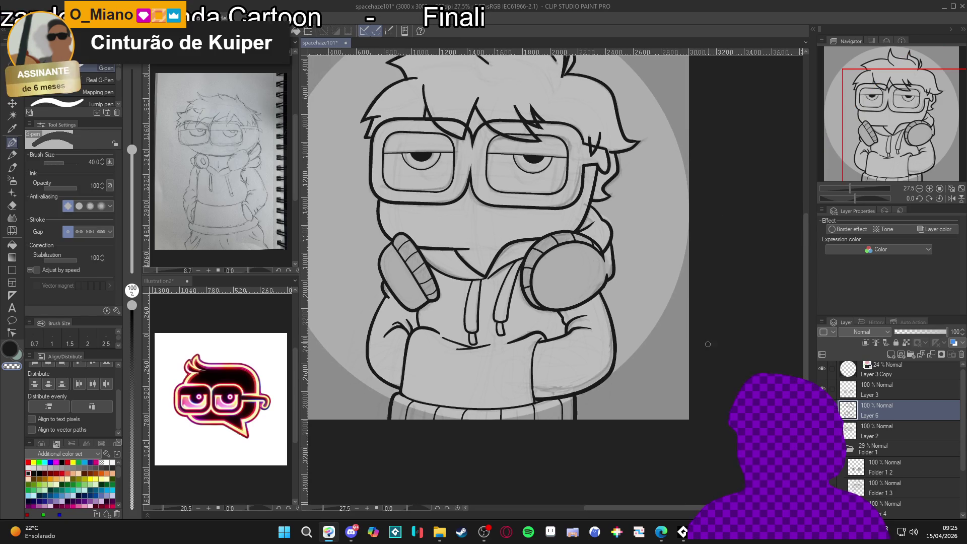
Zoom out and pan to frame the whole illustration, then undo the last inked change.
{"action": "scroll", "coordinate": [600, 367], "scroll_direction": "down", "scroll_amount": 3}
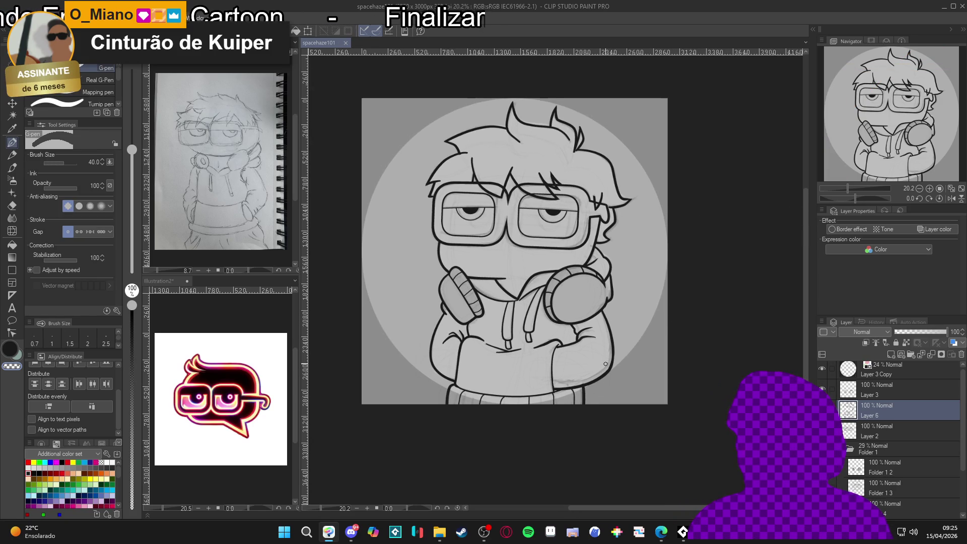
{"action": "scroll", "coordinate": [575, 330], "scroll_direction": "up", "scroll_amount": 2}
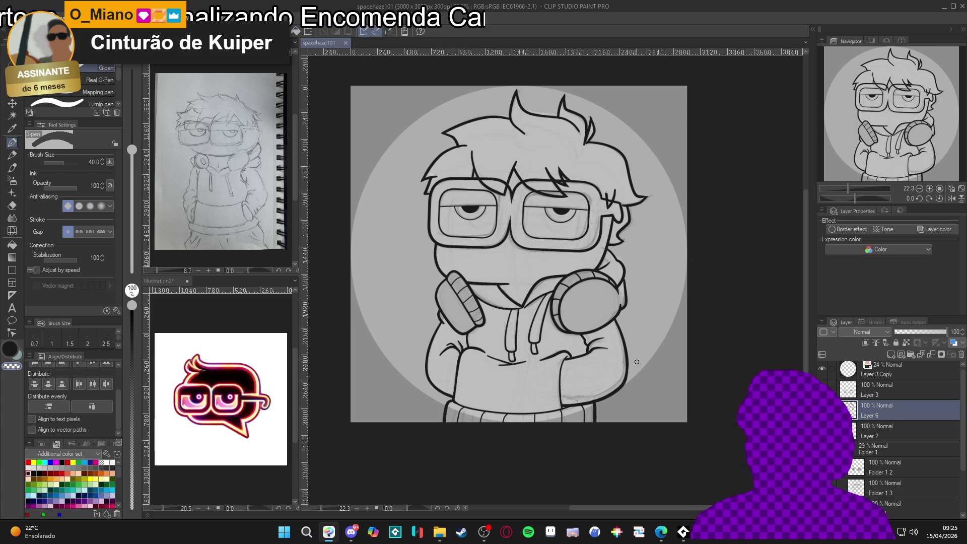
{"action": "scroll", "coordinate": [612, 383], "scroll_direction": "down", "scroll_amount": 1}
{"action": "left_click_drag", "start_coordinate": [605, 405], "coordinate": [633, 427]}
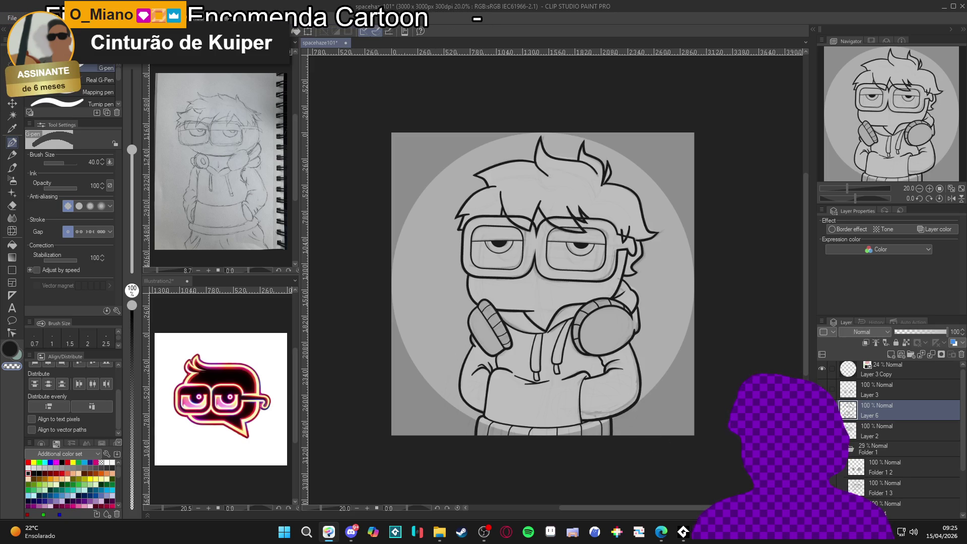
{"action": "key", "text": "ctrl+z"}
{"action": "key", "text": "ctrl+y"}
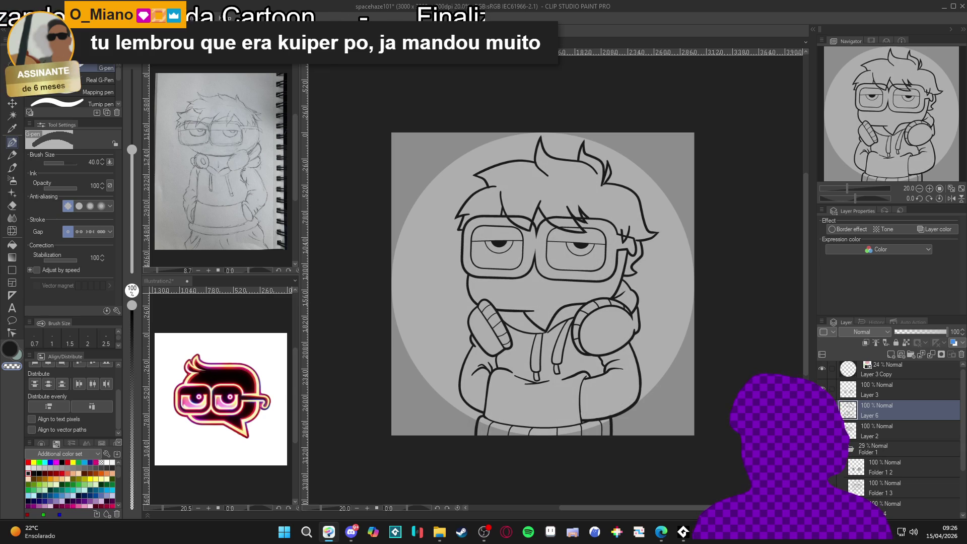
{"action": "scroll", "coordinate": [701, 397], "scroll_direction": "up", "scroll_amount": 1}
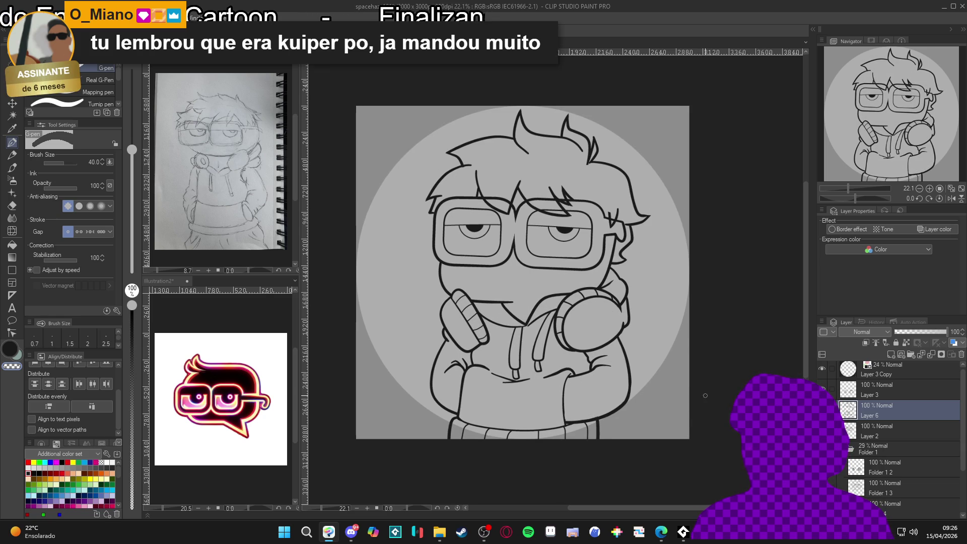
{"action": "scroll", "coordinate": [688, 339], "scroll_direction": "down", "scroll_amount": 2}
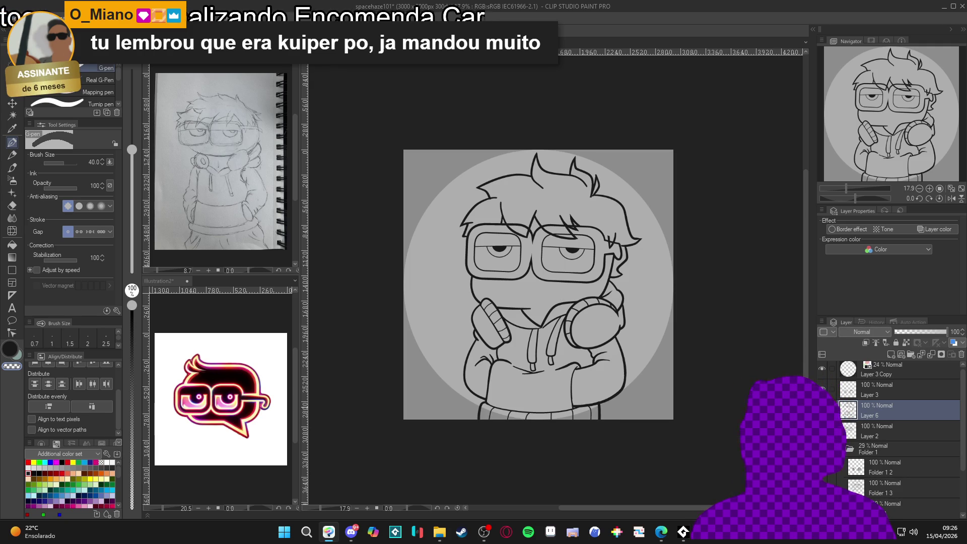
{"action": "scroll", "coordinate": [573, 310], "scroll_direction": "up", "scroll_amount": 1}
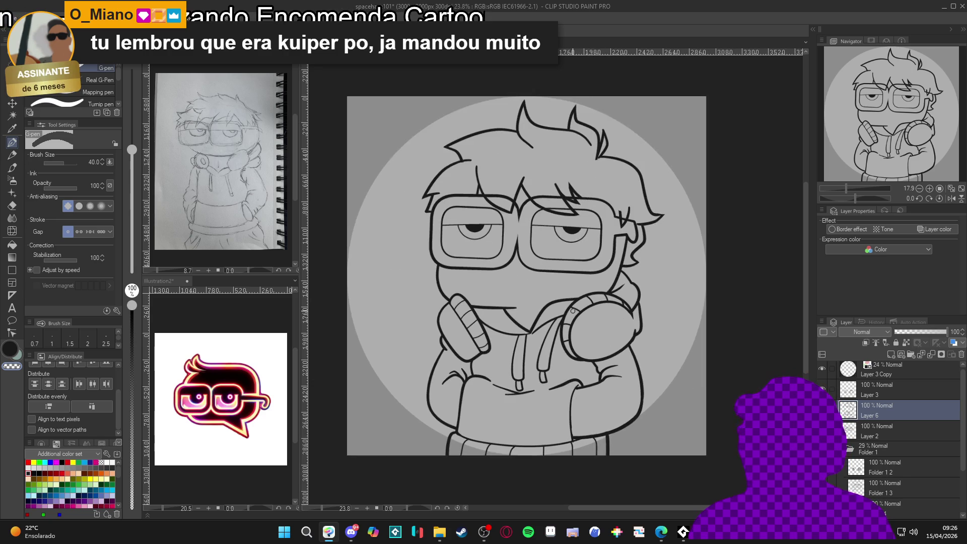
{"action": "scroll", "coordinate": [573, 311], "scroll_direction": "down", "scroll_amount": 1}
{"action": "scroll", "coordinate": [575, 309], "scroll_direction": "down", "scroll_amount": 1}
{"action": "scroll", "coordinate": [575, 309], "scroll_direction": "up", "scroll_amount": 1}
{"action": "scroll", "coordinate": [575, 305], "scroll_direction": "down", "scroll_amount": 1}
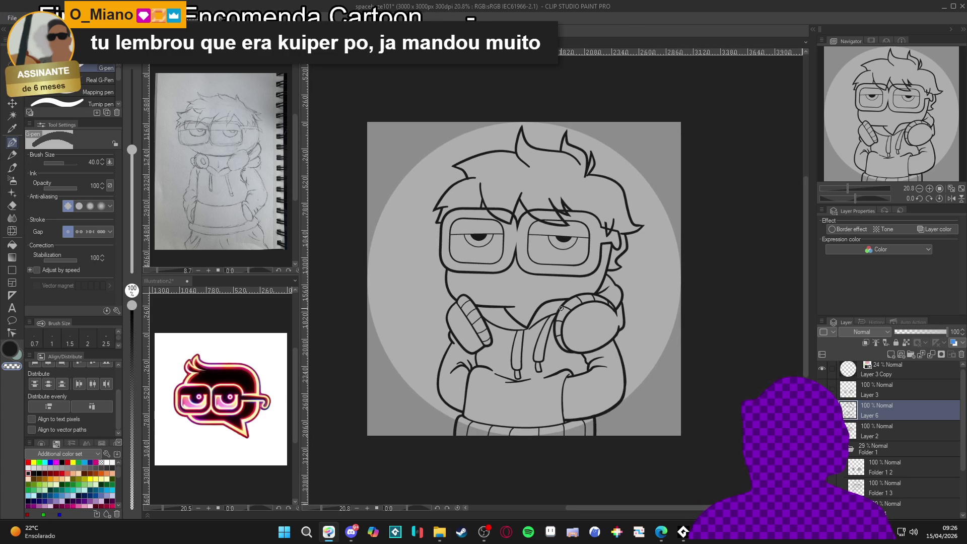
{"action": "scroll", "coordinate": [562, 307], "scroll_direction": "up", "scroll_amount": 1}
{"action": "scroll", "coordinate": [563, 307], "scroll_direction": "down", "scroll_amount": 1}
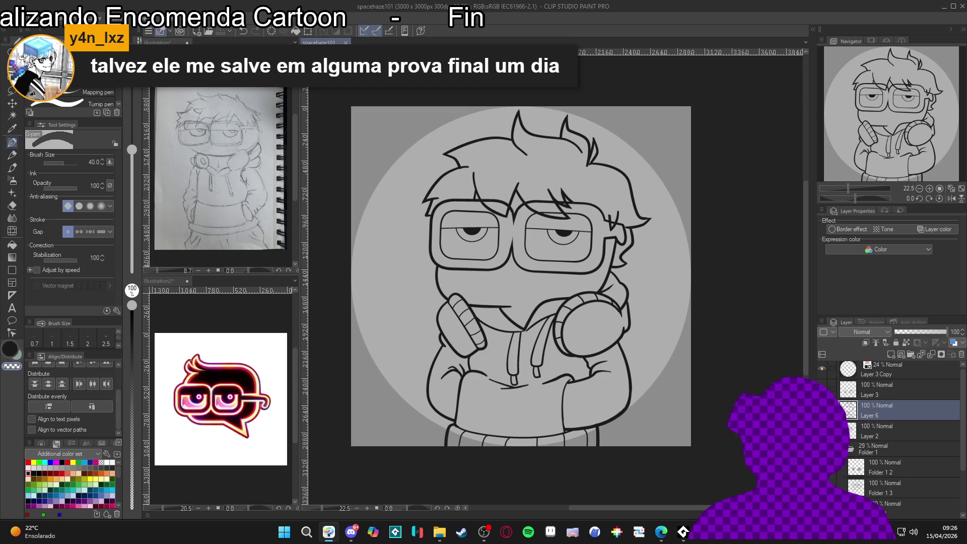
{"action": "left_click", "coordinate": [832, 410]}
{"action": "left_click", "coordinate": [832, 410]}
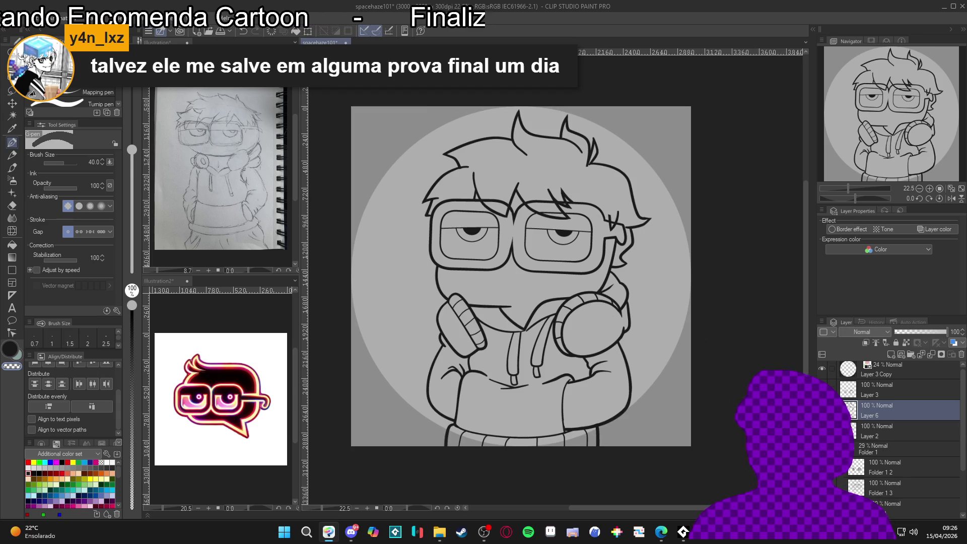
{"action": "left_click", "coordinate": [832, 430]}
{"action": "left_click", "coordinate": [832, 431]}
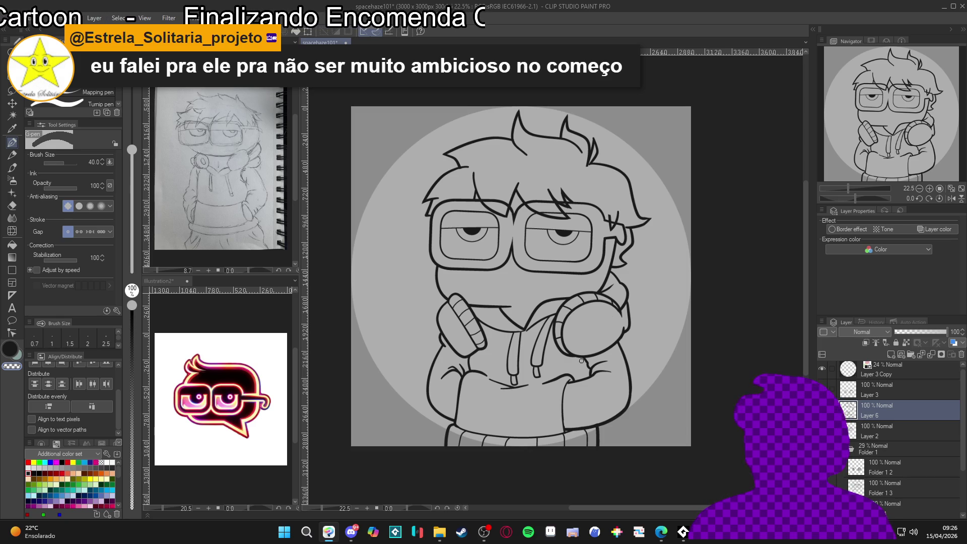
Save the spacehaze101 file, zoom in slightly, and make Layer 3 the active layer.
{"action": "left_click_drag", "start_coordinate": [474, 363], "coordinate": [466, 358]}
{"action": "key", "text": "ctrl+s"}
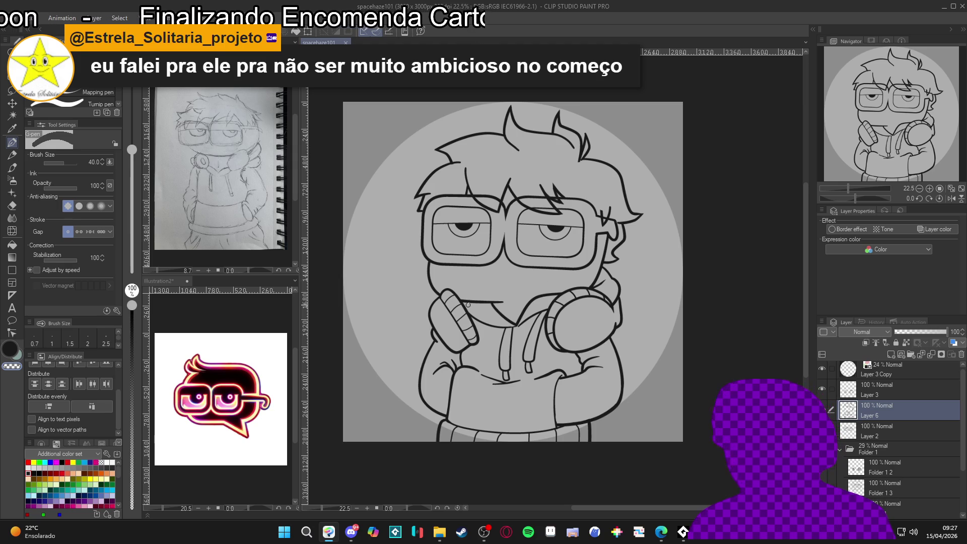
{"action": "scroll", "coordinate": [356, 247], "scroll_direction": "up", "scroll_amount": 1}
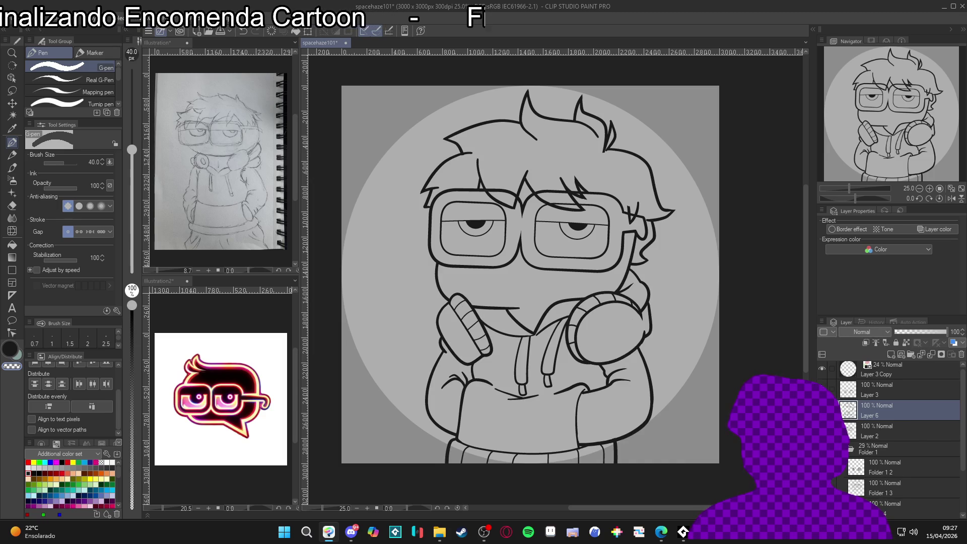
{"action": "left_click", "coordinate": [855, 392]}
{"action": "scroll", "coordinate": [625, 281], "scroll_direction": "down", "scroll_amount": 1}
{"action": "scroll", "coordinate": [638, 310], "scroll_direction": "up", "scroll_amount": 1}
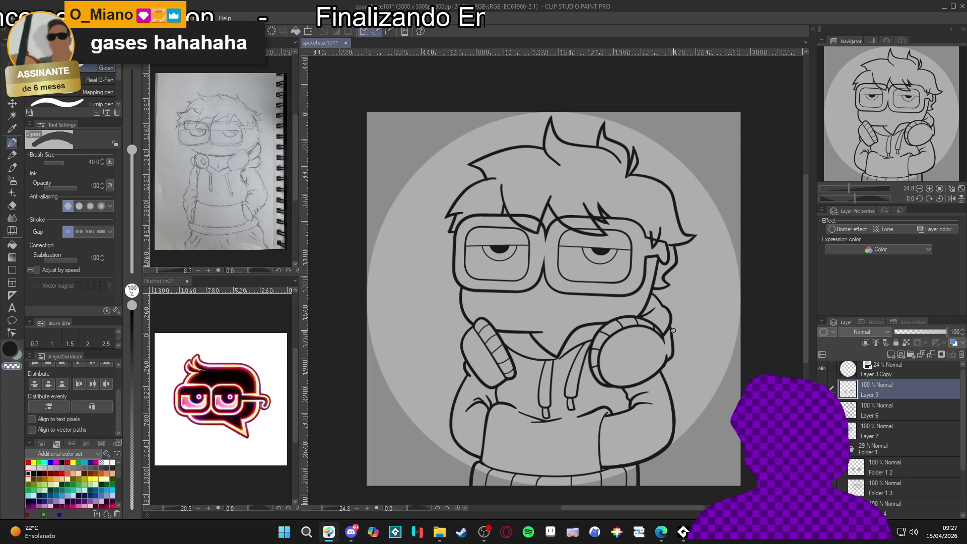
{"action": "left_click", "coordinate": [822, 388]}
{"action": "left_click", "coordinate": [822, 388]}
{"action": "left_click", "coordinate": [822, 383]}
{"action": "left_click", "coordinate": [822, 383]}
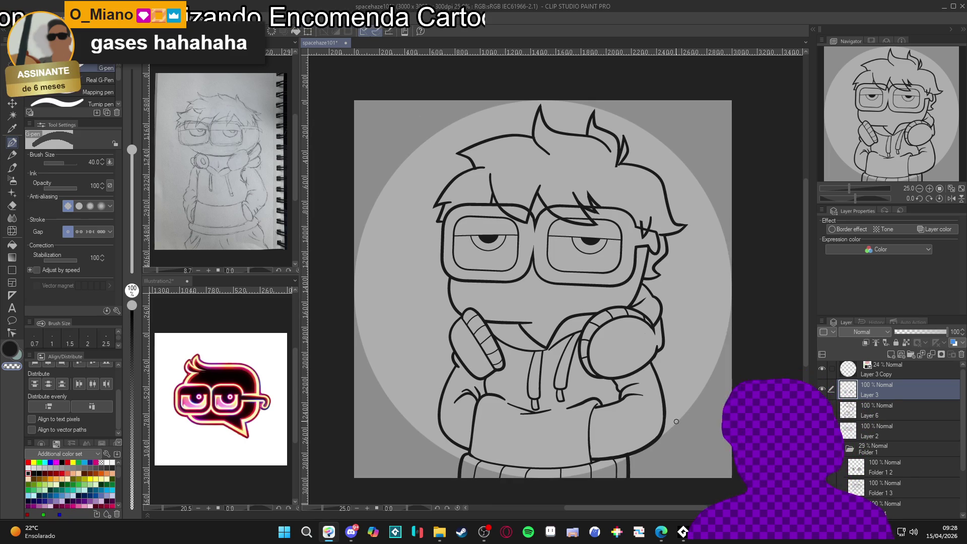
{"action": "scroll", "coordinate": [641, 346], "scroll_direction": "down", "scroll_amount": 1}
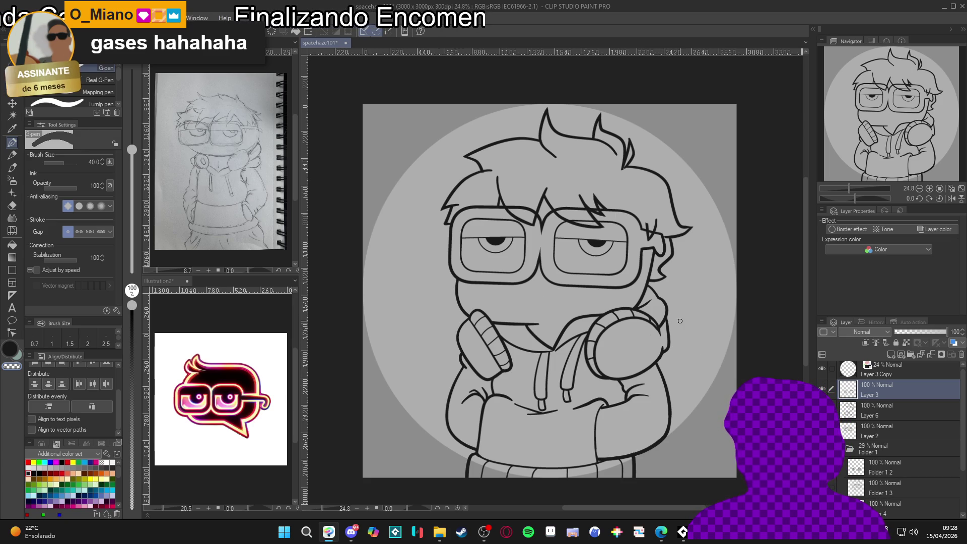
{"action": "scroll", "coordinate": [679, 327], "scroll_direction": "down", "scroll_amount": 2}
{"action": "scroll", "coordinate": [680, 327], "scroll_direction": "up", "scroll_amount": 2}
{"action": "scroll", "coordinate": [679, 328], "scroll_direction": "up", "scroll_amount": 2}
{"action": "scroll", "coordinate": [671, 331], "scroll_direction": "down", "scroll_amount": 2}
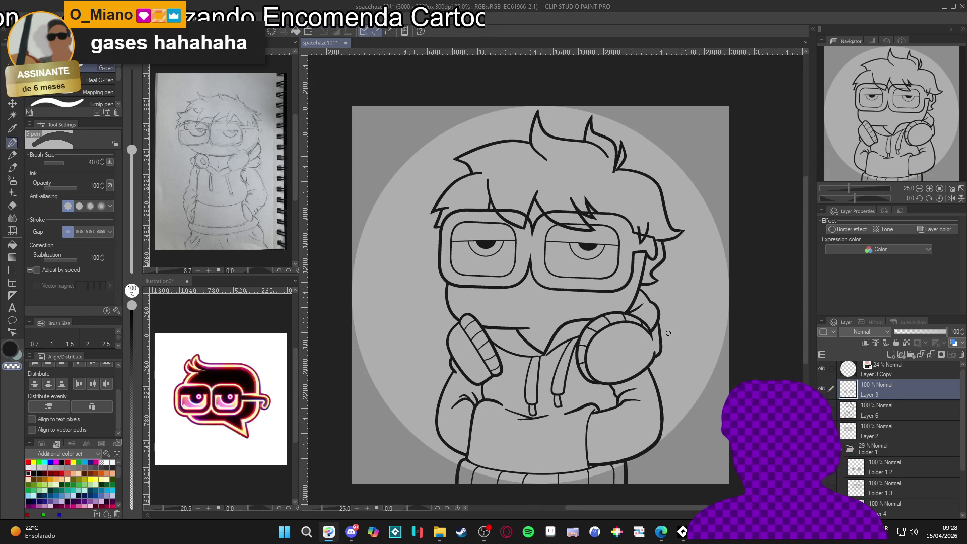
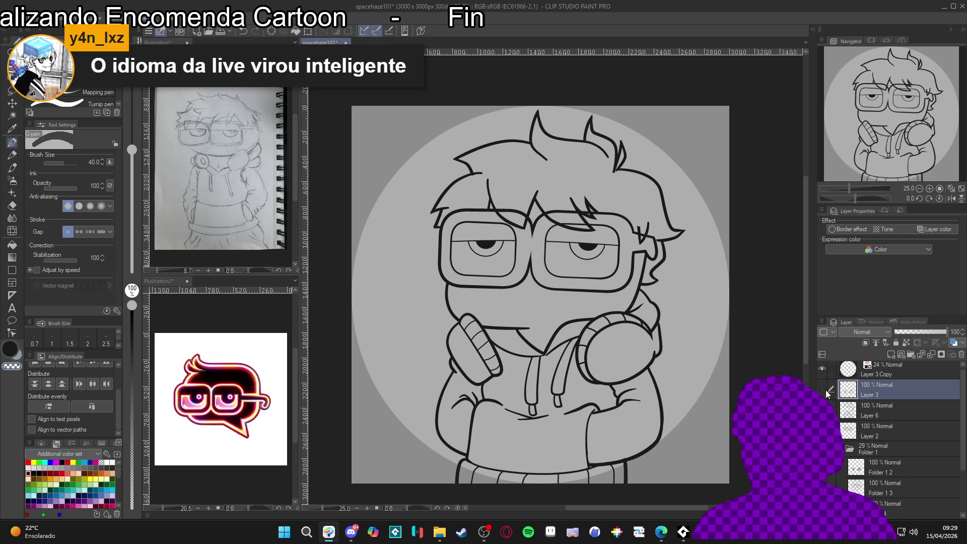
Toggle line-art layer visibility to identify contents, collapse Folder 1, and select Layer 2.
{"action": "left_click", "coordinate": [823, 430]}
{"action": "left_click", "coordinate": [822, 431]}
{"action": "left_click", "coordinate": [822, 410]}
{"action": "left_click", "coordinate": [822, 411]}
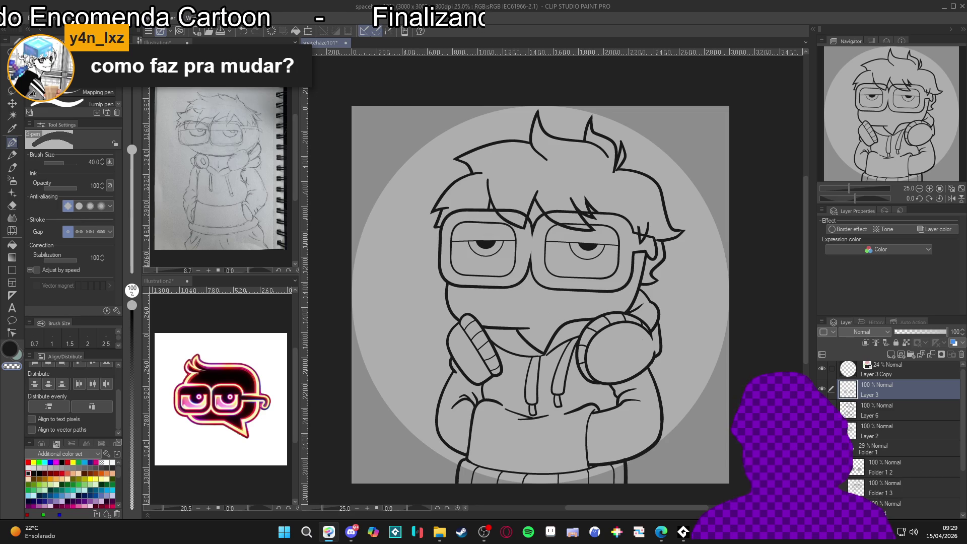
{"action": "left_click", "coordinate": [822, 411]}
{"action": "left_click", "coordinate": [822, 411]}
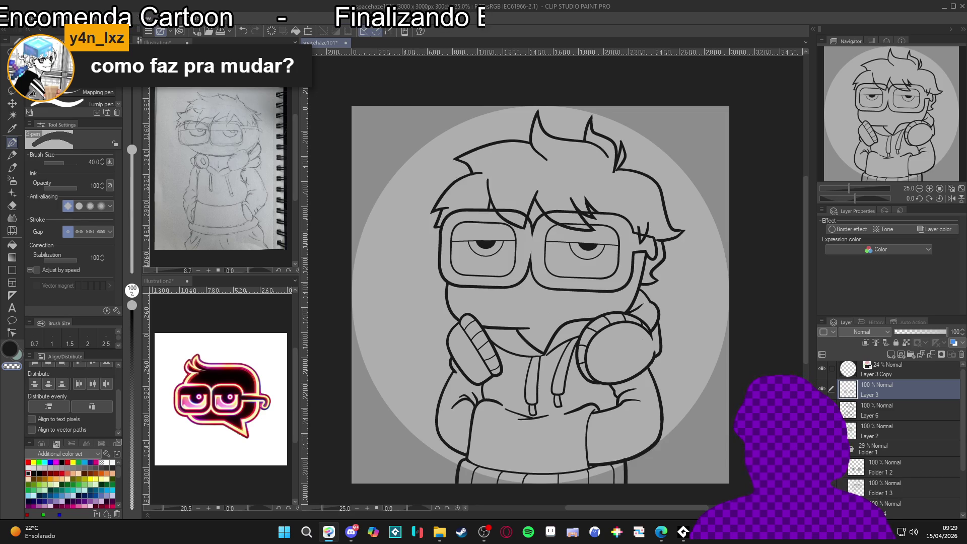
{"action": "scroll", "coordinate": [826, 428], "scroll_direction": "down", "scroll_amount": 3}
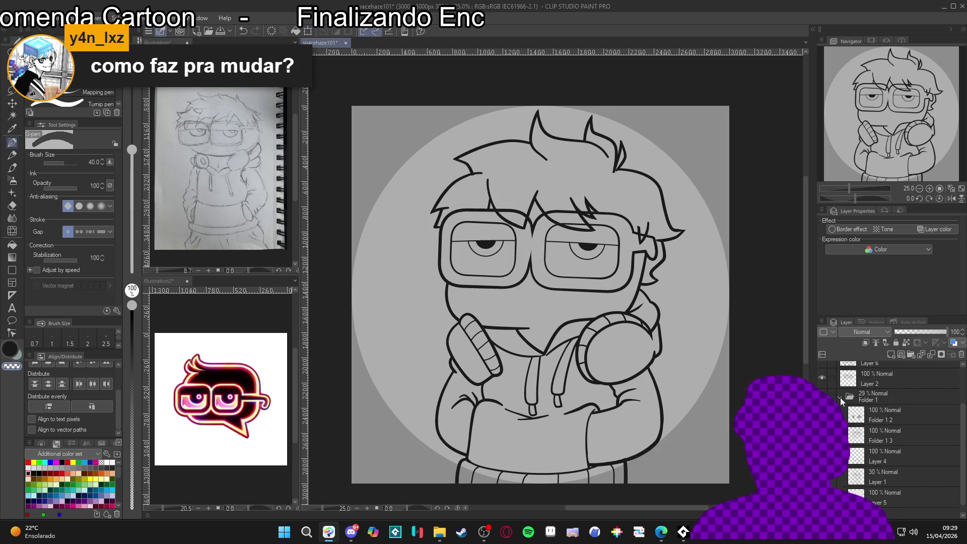
{"action": "left_click", "coordinate": [839, 398]}
{"action": "left_click", "coordinate": [851, 432]}
{"action": "left_click", "coordinate": [866, 392]}
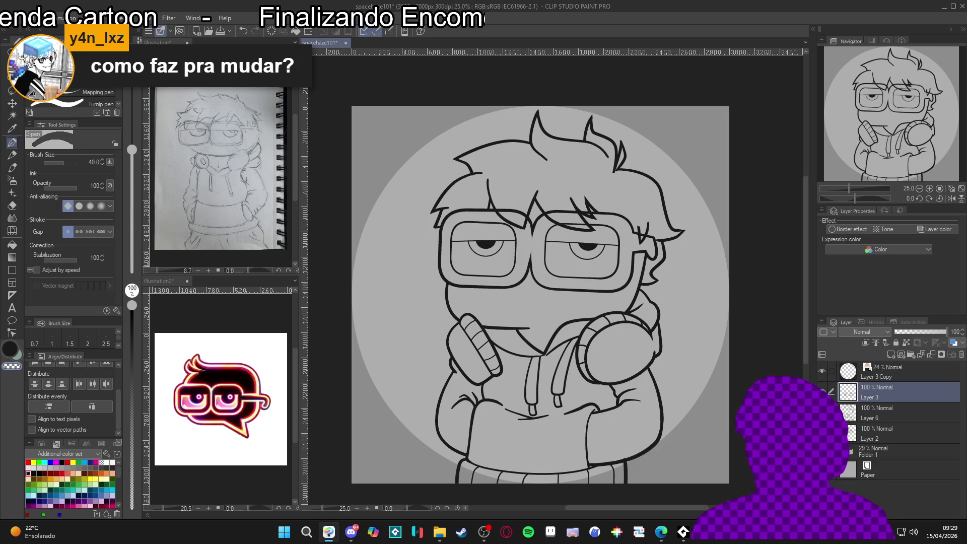
{"action": "left_click", "coordinate": [822, 412]}
{"action": "left_click", "coordinate": [822, 412]}
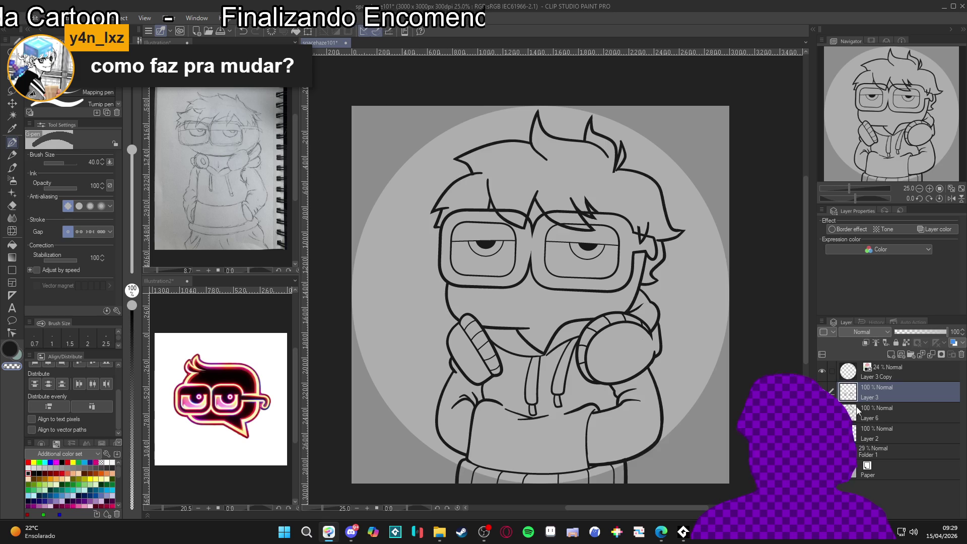
{"action": "left_click", "coordinate": [858, 418]}
{"action": "left_click", "coordinate": [864, 437]}
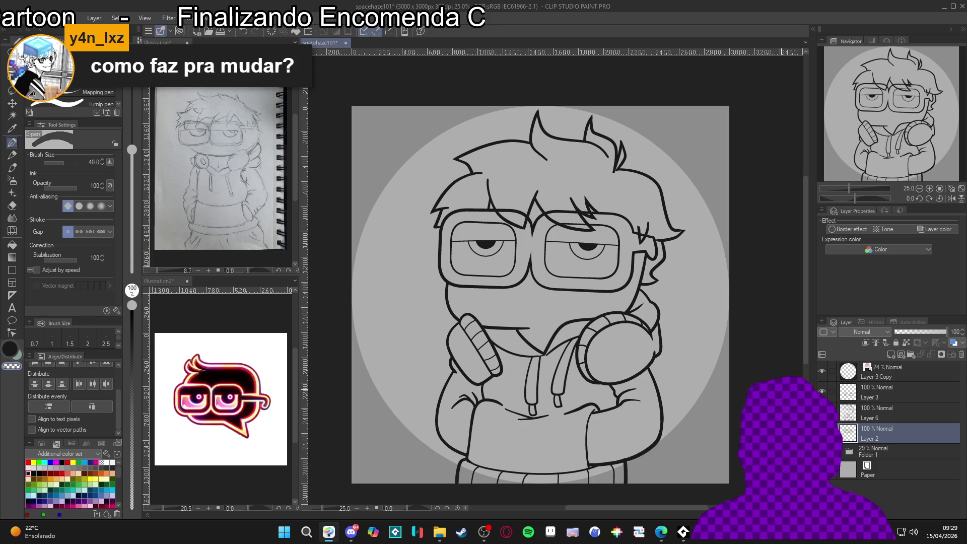
Set Layer 3 and the other line-art layers as reference layers, then add a new layer.
{"action": "left_click", "coordinate": [822, 392]}
{"action": "left_click", "coordinate": [823, 391]}
{"action": "left_click", "coordinate": [896, 391]}
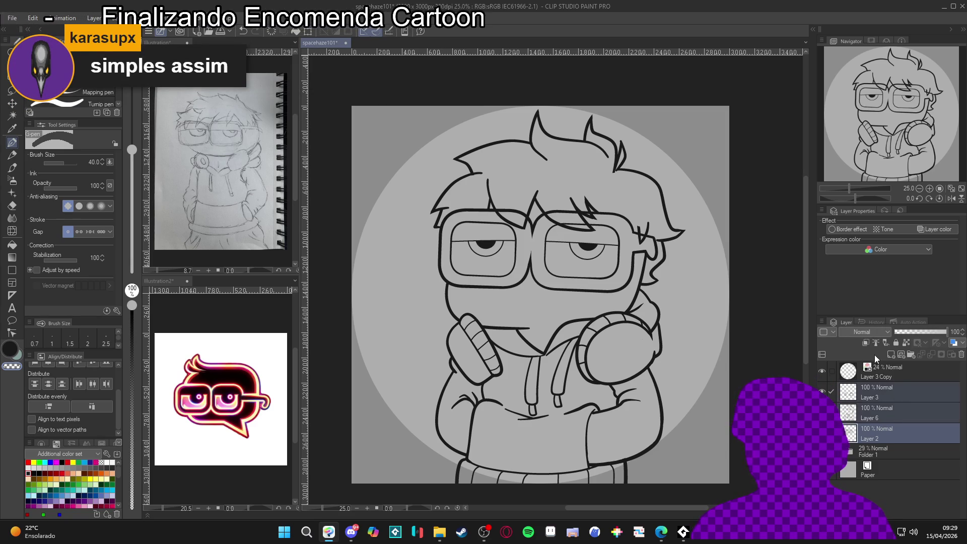
{"action": "left_click", "coordinate": [877, 343]}
{"action": "left_click", "coordinate": [858, 429]}
{"action": "left_click", "coordinate": [823, 392]}
{"action": "left_click", "coordinate": [823, 392]}
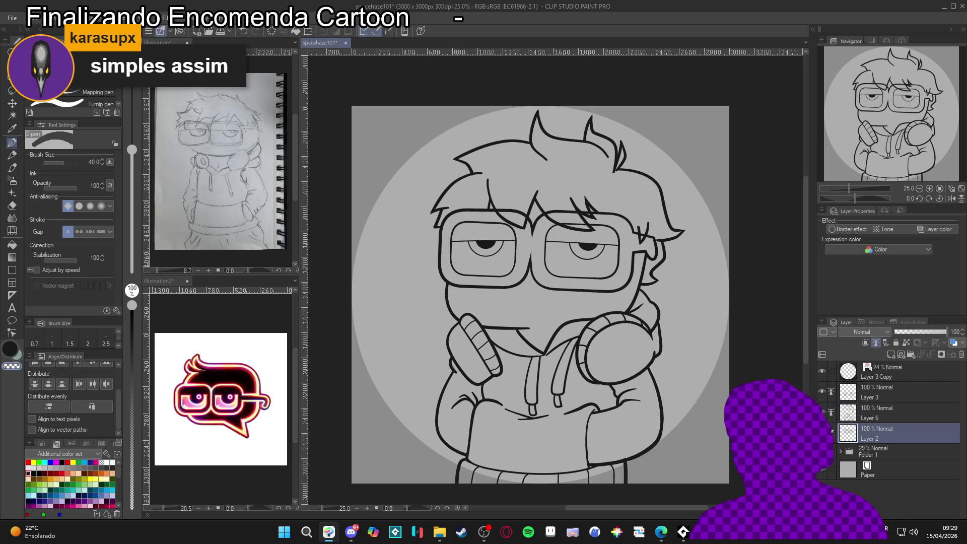
{"action": "key", "text": "ctrl+shift+n"}
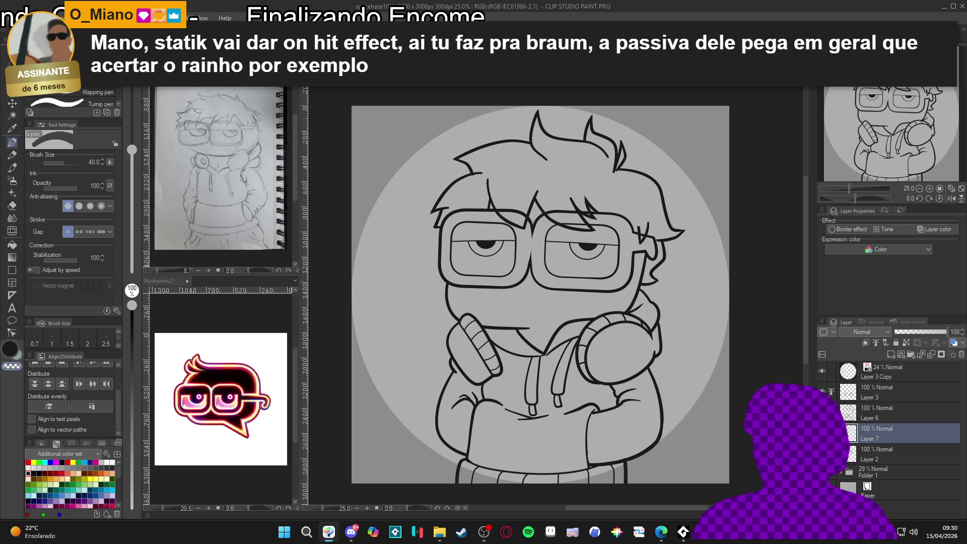
Make Layer 2 the active layer in the Layer palette.
{"action": "left_click", "coordinate": [875, 458]}
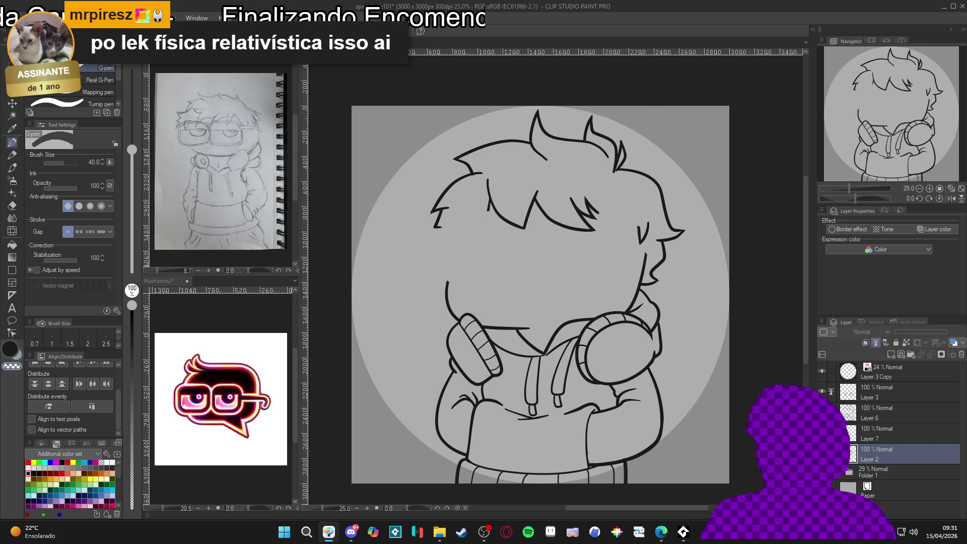
Move Layer 7 below Layer 2 and bucket-fill the face white.
{"action": "left_click_drag", "start_coordinate": [867, 437], "coordinate": [902, 455]}
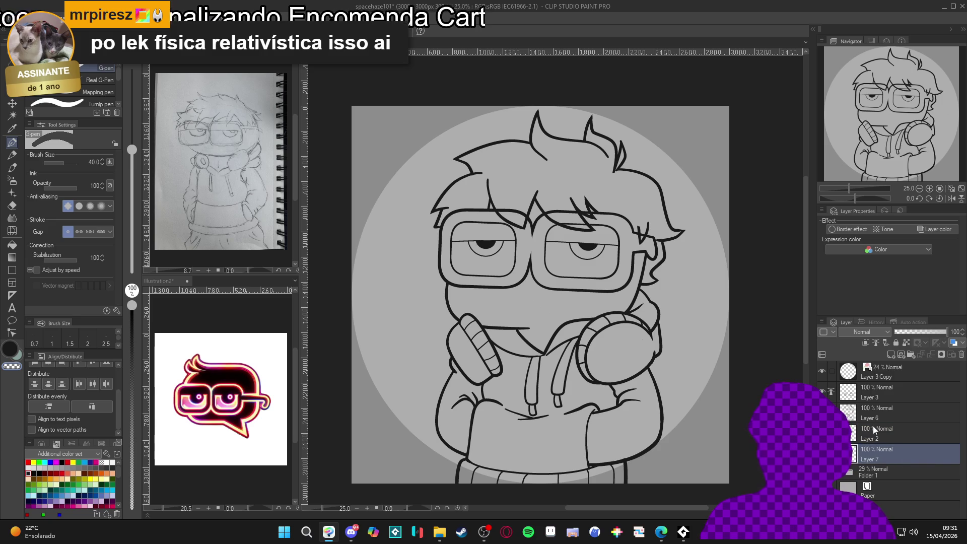
{"action": "key", "text": "g"}
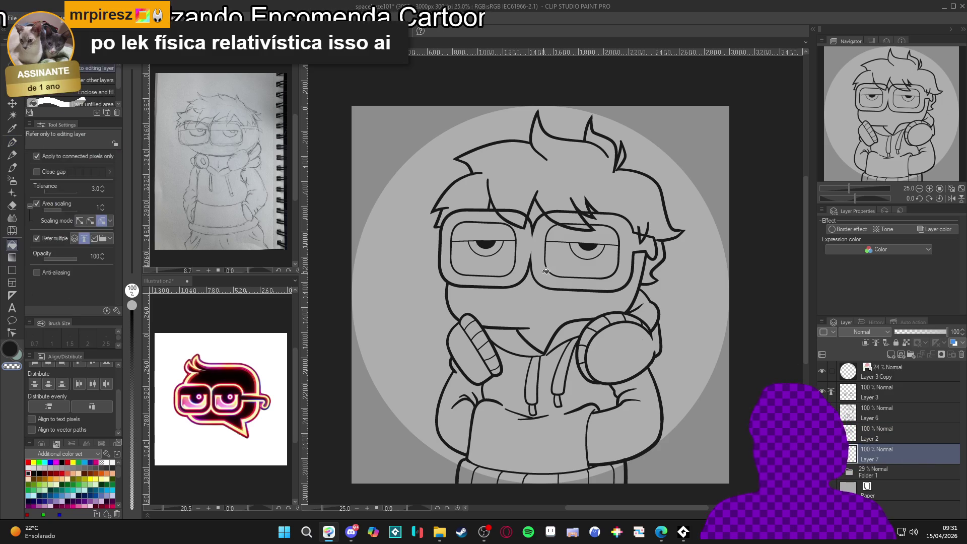
{"action": "scroll", "coordinate": [517, 293], "scroll_direction": "right", "scroll_amount": 2}
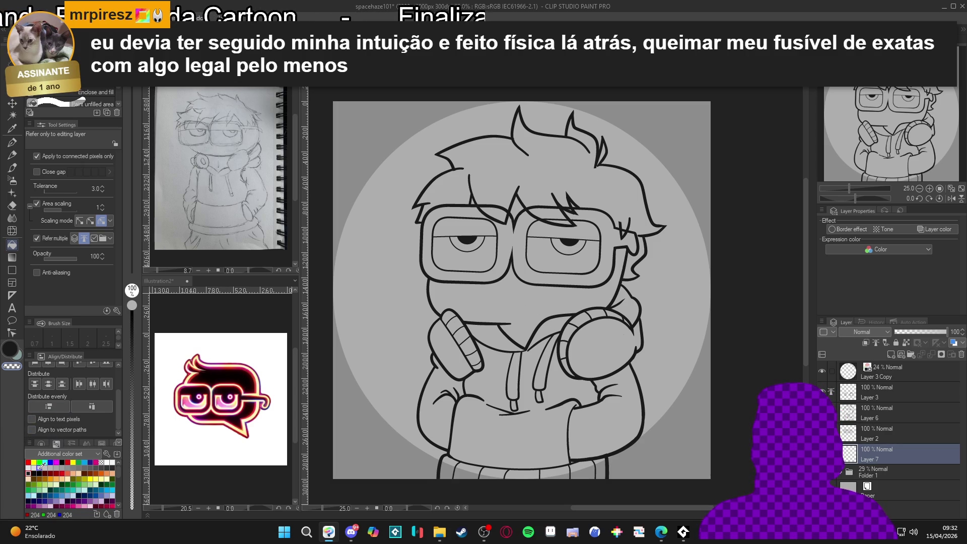
{"action": "left_click", "coordinate": [106, 462]}
{"action": "key", "text": "g"}
{"action": "key", "text": "g"}
{"action": "left_click", "coordinate": [470, 328]}
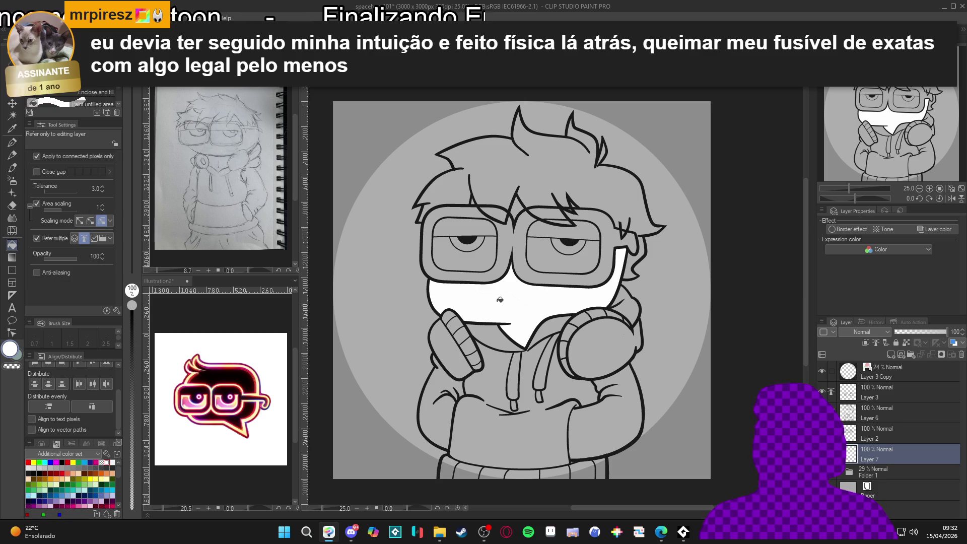
{"action": "left_click", "coordinate": [518, 206]}
{"action": "scroll", "coordinate": [473, 201], "scroll_direction": "up", "scroll_amount": 2}
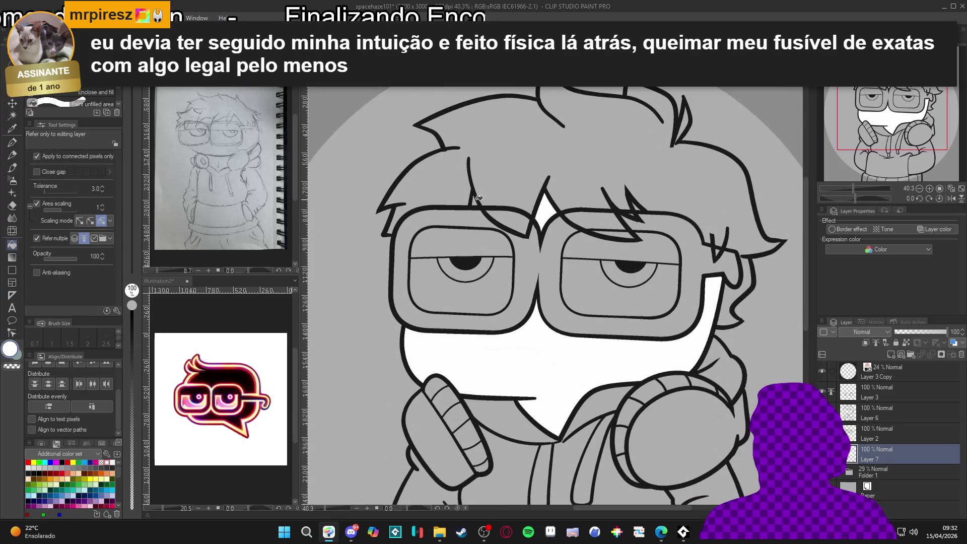
{"action": "scroll", "coordinate": [476, 199], "scroll_direction": "down", "scroll_amount": 2}
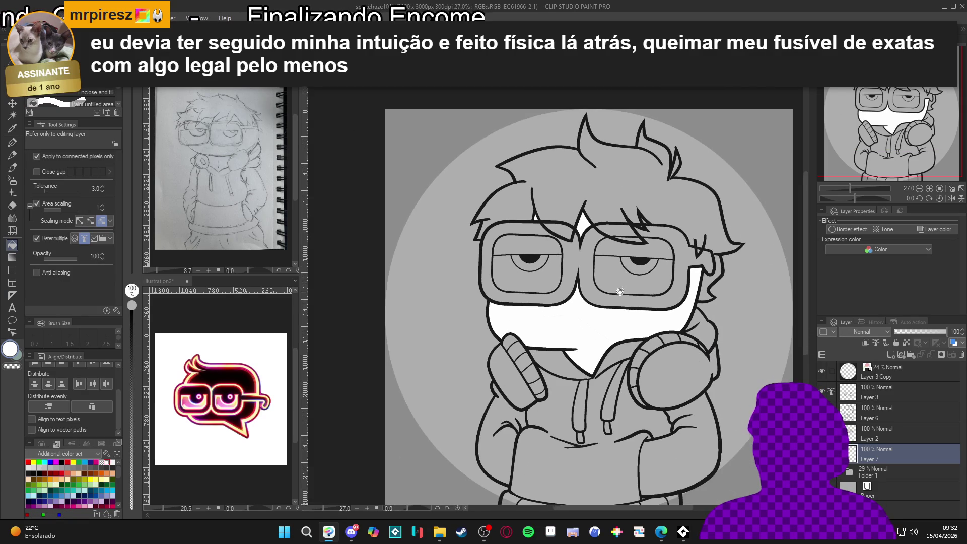
{"action": "left_click_drag", "start_coordinate": [596, 283], "coordinate": [576, 278]}
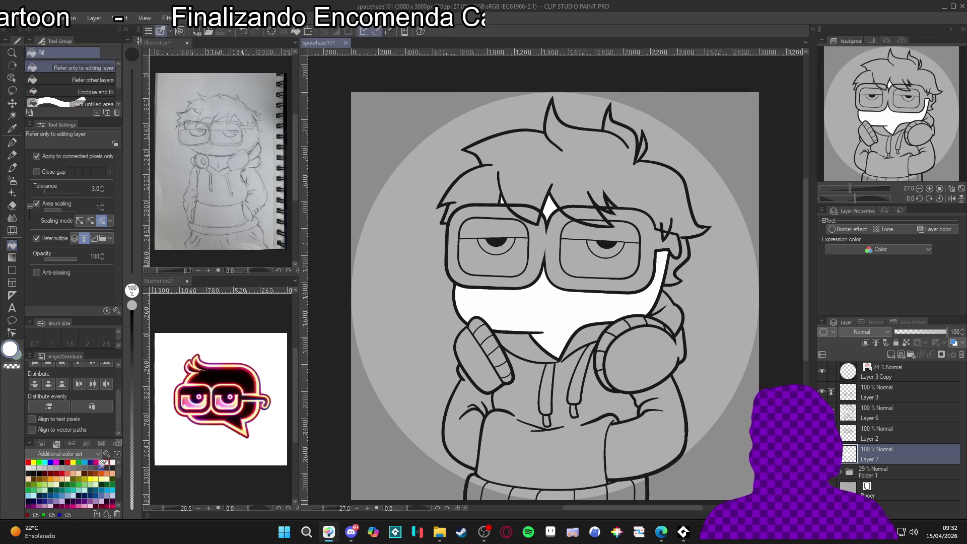
Fill the hair dark grey and bring up the Illustration2 logo.
{"action": "left_click", "coordinate": [112, 467]}
{"action": "left_click", "coordinate": [542, 189]}
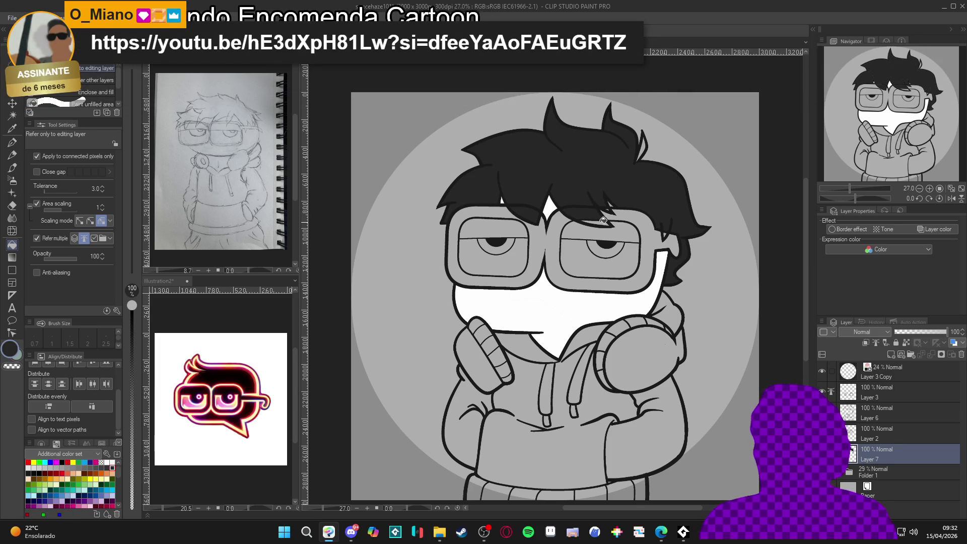
{"action": "scroll", "coordinate": [636, 220], "scroll_direction": "up", "scroll_amount": 3}
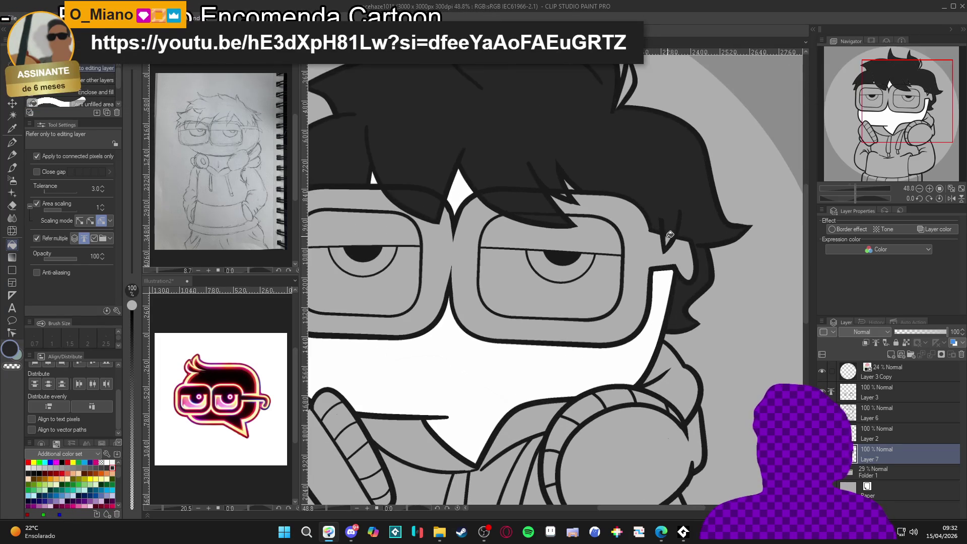
{"action": "scroll", "coordinate": [664, 238], "scroll_direction": "up", "scroll_amount": 1}
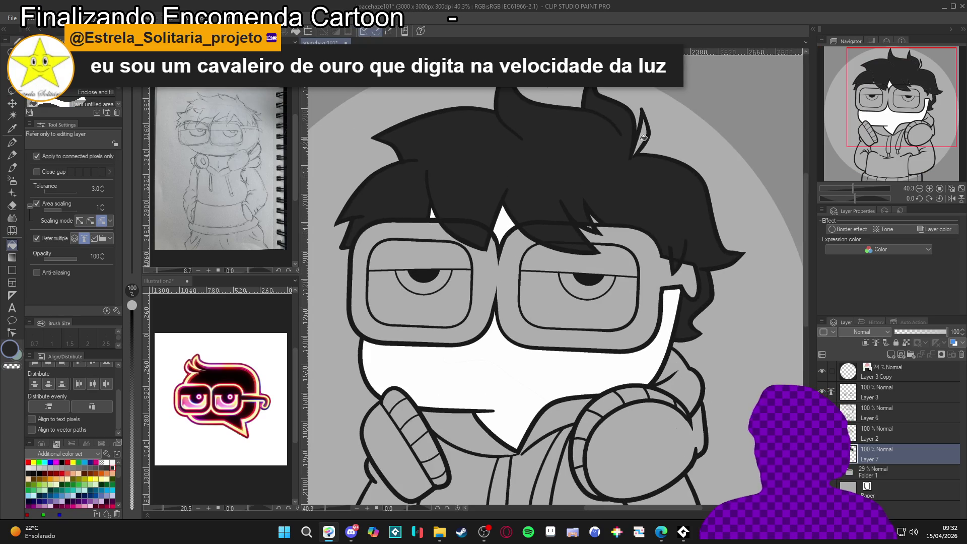
{"action": "scroll", "coordinate": [608, 216], "scroll_direction": "down", "scroll_amount": 3}
{"action": "left_click_drag", "start_coordinate": [607, 217], "coordinate": [593, 207]}
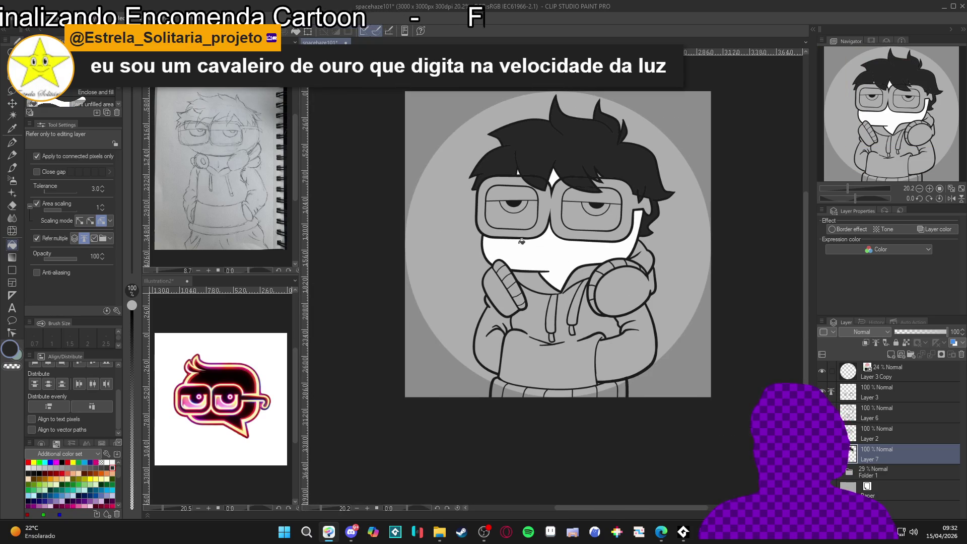
{"action": "scroll", "coordinate": [530, 294], "scroll_direction": "up", "scroll_amount": 2}
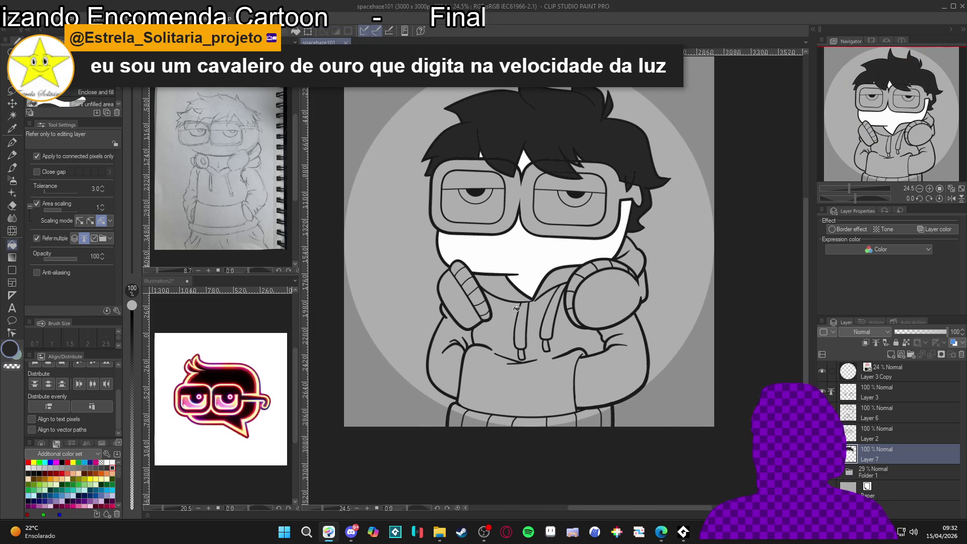
{"action": "left_click", "coordinate": [226, 417]}
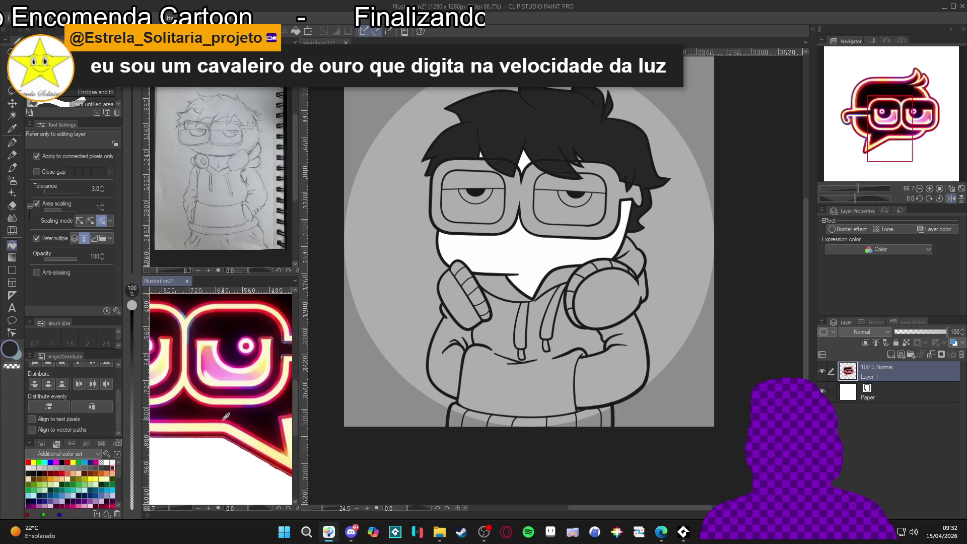
Fill the hoodie body and both sleeves crimson, sampled from the logo.
{"action": "left_click", "coordinate": [225, 417], "text": "alt"}
{"action": "scroll", "coordinate": [226, 417], "scroll_direction": "down", "scroll_amount": 2}
{"action": "left_click", "coordinate": [529, 348]}
{"action": "left_click", "coordinate": [504, 289]}
{"action": "left_click", "coordinate": [597, 335]}
{"action": "left_click", "coordinate": [463, 359]}
{"action": "scroll", "coordinate": [497, 351], "scroll_direction": "down", "scroll_amount": 1}
{"action": "left_click_drag", "start_coordinate": [497, 352], "coordinate": [491, 349]}
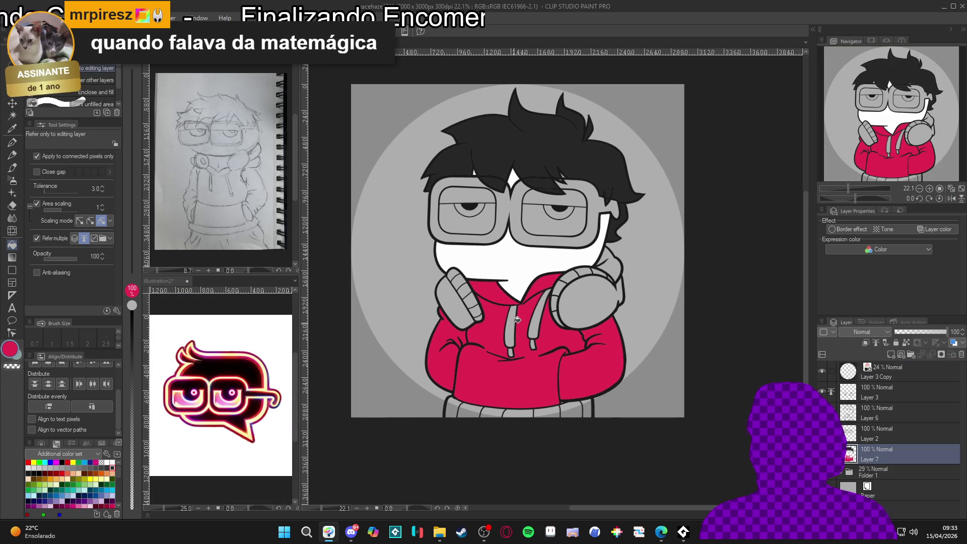
{"action": "scroll", "coordinate": [525, 296], "scroll_direction": "up", "scroll_amount": 1}
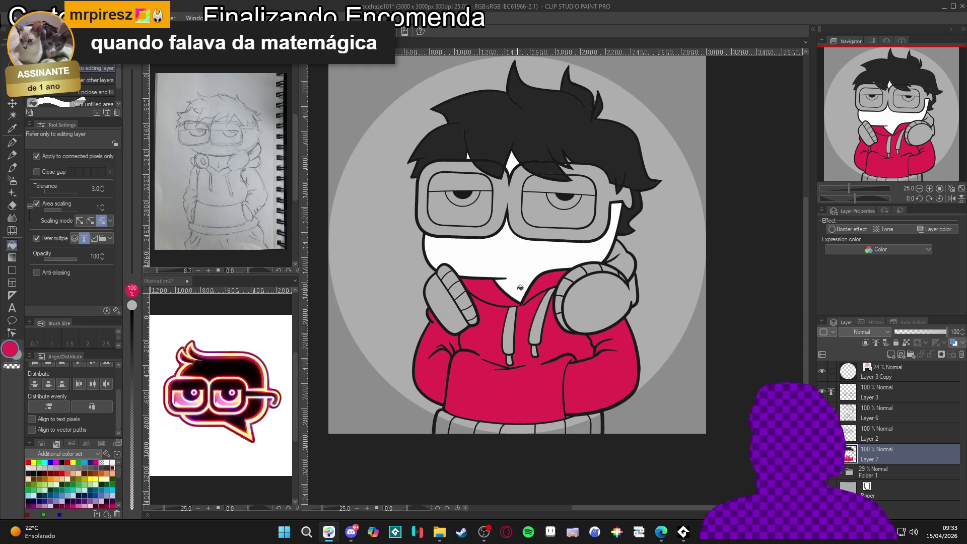
Fill both hood strings and trouser cuffs white.
{"action": "left_click", "coordinate": [524, 295], "text": "alt"}
{"action": "left_click", "coordinate": [538, 315]}
{"action": "left_click", "coordinate": [515, 325]}
{"action": "left_click_drag", "start_coordinate": [547, 362], "coordinate": [564, 331]}
{"action": "left_click_drag", "start_coordinate": [612, 393], "coordinate": [468, 391]}
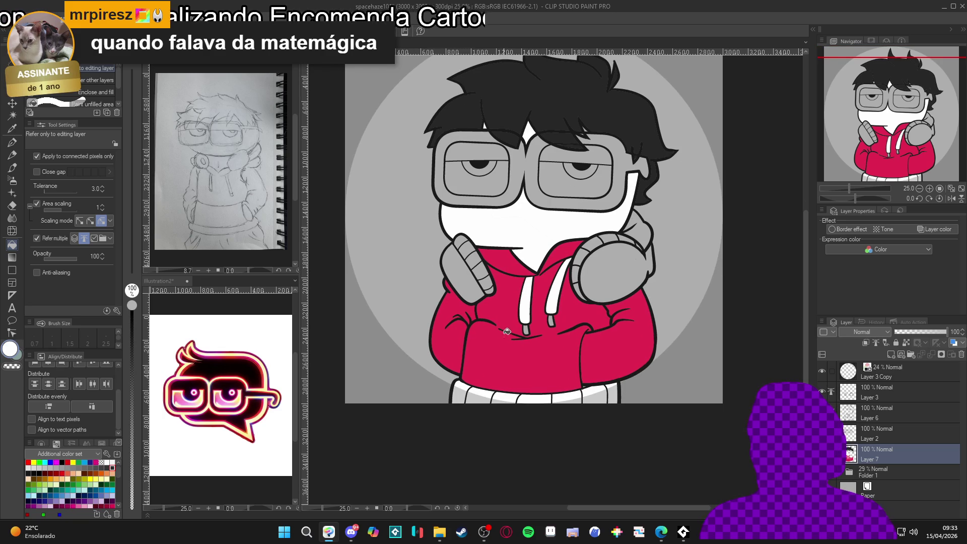
{"action": "left_click_drag", "start_coordinate": [507, 325], "coordinate": [491, 355]}
Try filling both headphone cups dark, then undo it.
{"action": "key", "text": "x"}
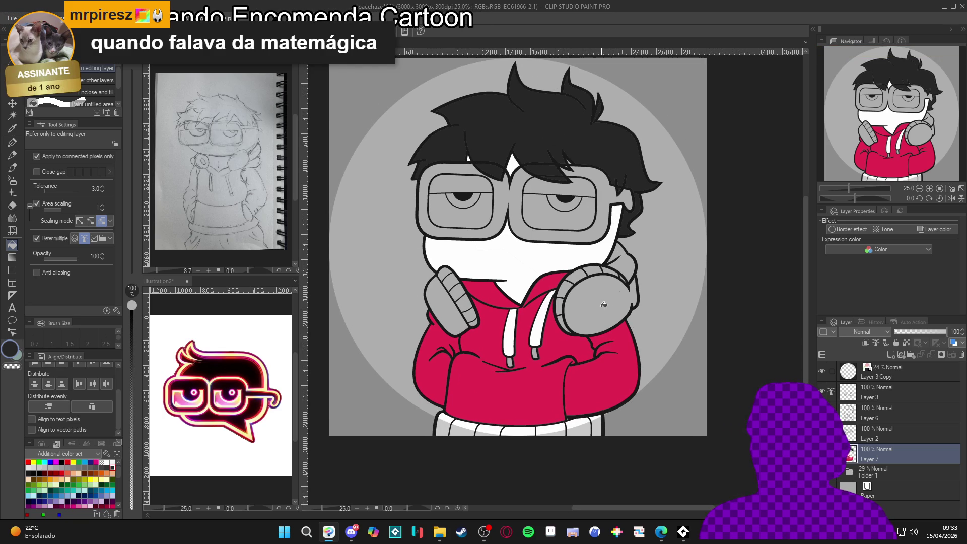
{"action": "left_click", "coordinate": [589, 300]}
{"action": "left_click", "coordinate": [444, 305]}
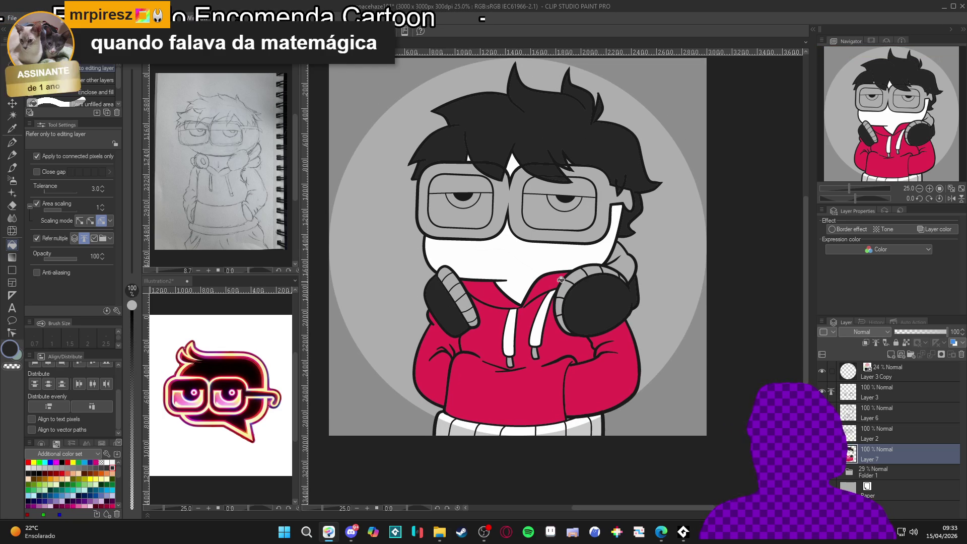
{"action": "key", "text": "ctrl+z"}
{"action": "key", "text": "ctrl+z"}
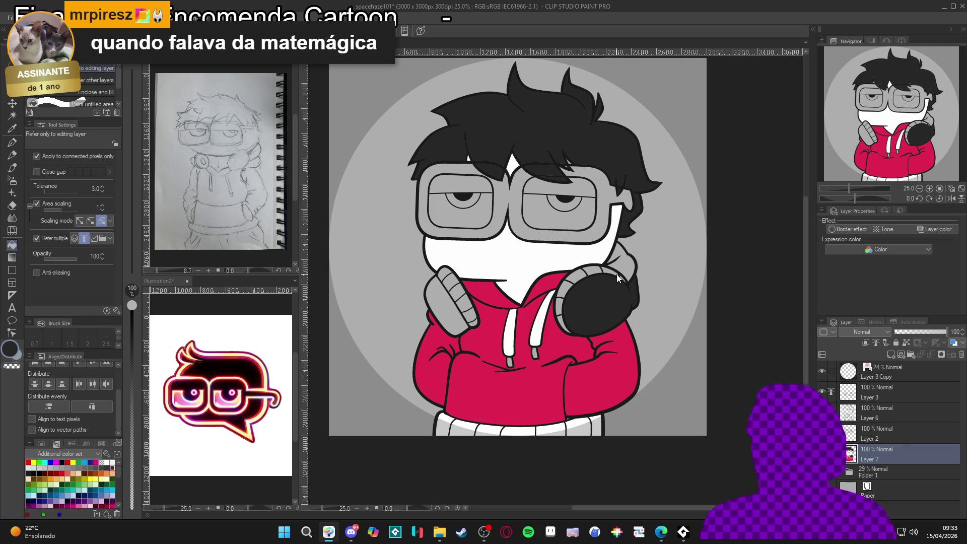
{"action": "scroll", "coordinate": [604, 282], "scroll_direction": "up", "scroll_amount": 1}
Fill the leftover upper-right hood area red and every headphone band stripe white.
{"action": "left_click", "coordinate": [653, 256]}
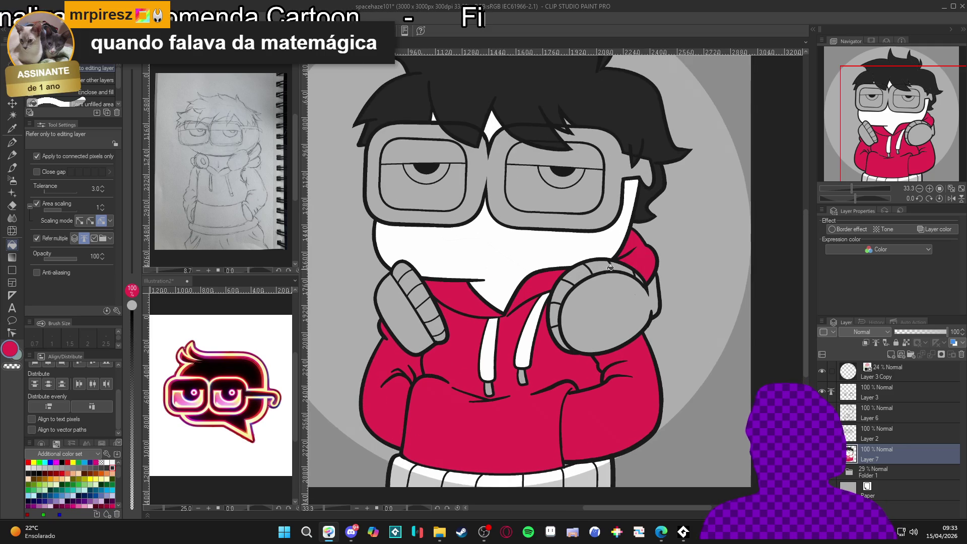
{"action": "key", "text": "x"}
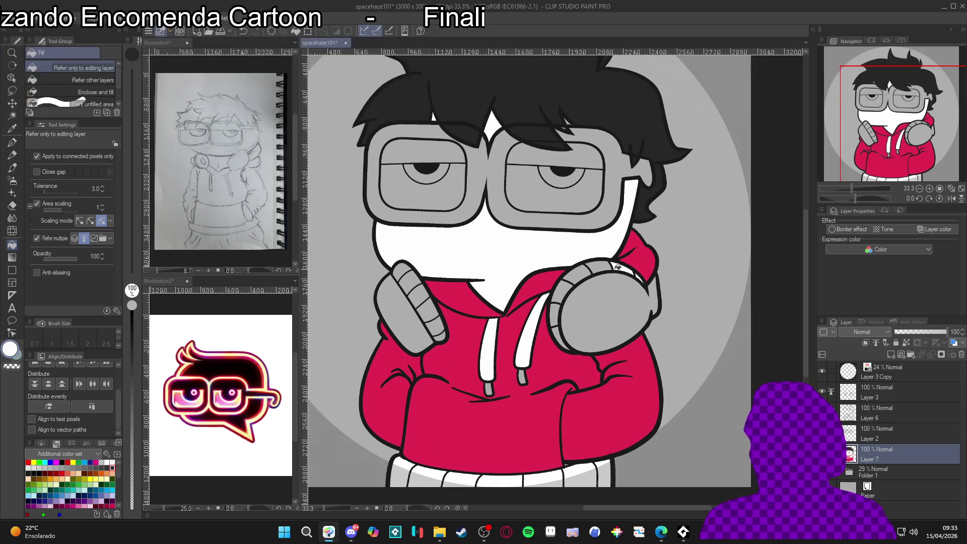
{"action": "left_click", "coordinate": [577, 274]}
{"action": "left_click", "coordinate": [557, 310]}
{"action": "left_click", "coordinate": [559, 338]}
{"action": "left_click", "coordinate": [550, 326]}
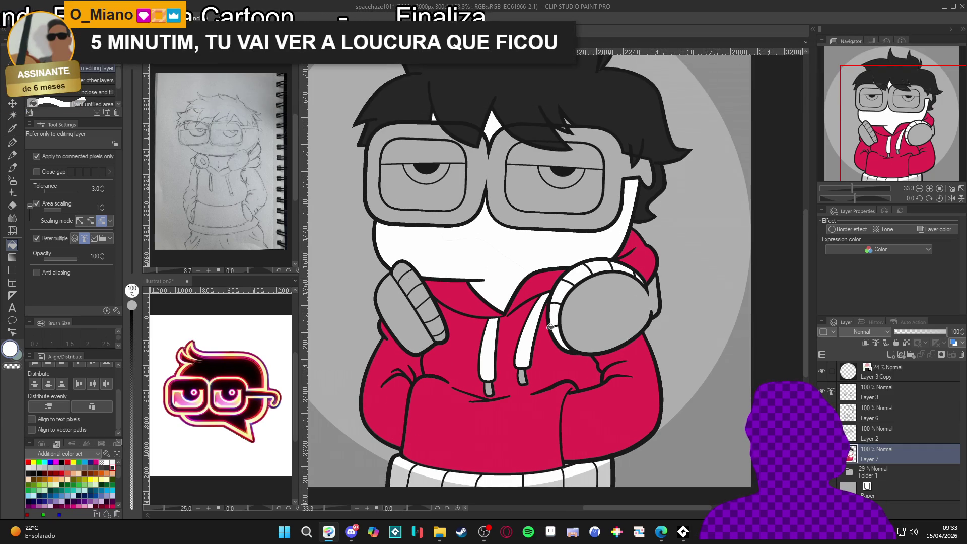
{"action": "left_click", "coordinate": [437, 332]}
{"action": "left_click", "coordinate": [421, 304]}
{"action": "left_click", "coordinate": [403, 277]}
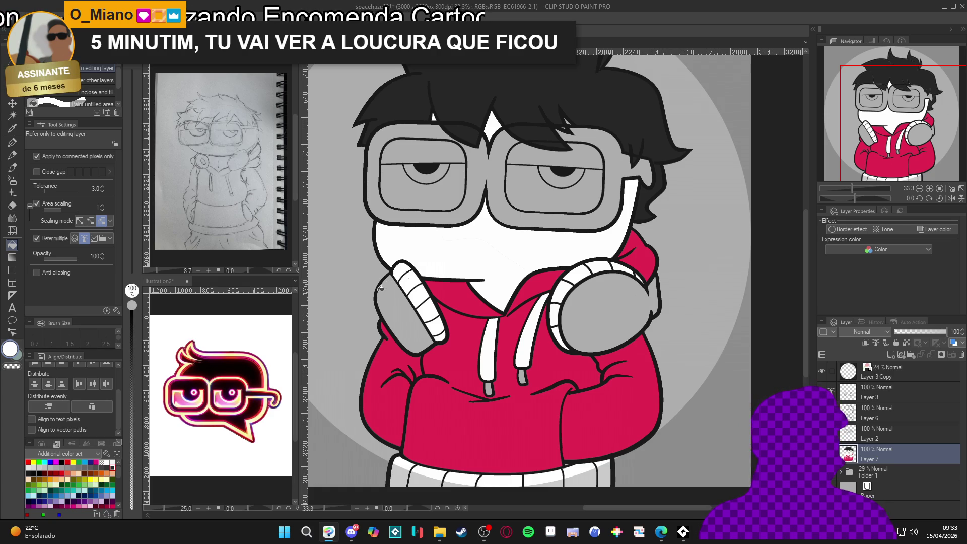
{"action": "scroll", "coordinate": [509, 272], "scroll_direction": "up", "scroll_amount": 1}
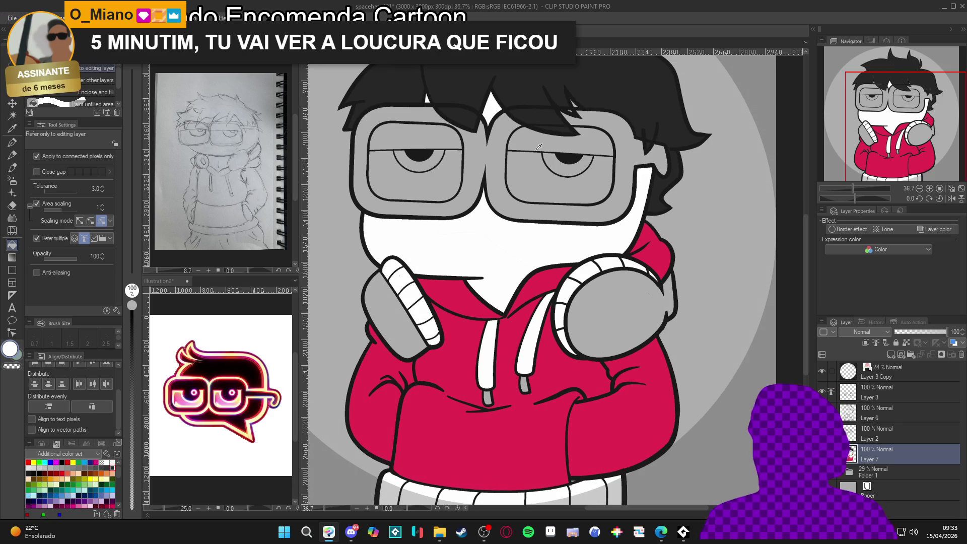
Fill both headphone ear cups black.
{"action": "left_click", "coordinate": [544, 151], "text": "alt"}
{"action": "left_click", "coordinate": [381, 295]}
{"action": "left_click", "coordinate": [584, 300]}
{"action": "scroll", "coordinate": [587, 298], "scroll_direction": "down", "scroll_amount": 3}
{"action": "scroll", "coordinate": [515, 359], "scroll_direction": "up", "scroll_amount": 4}
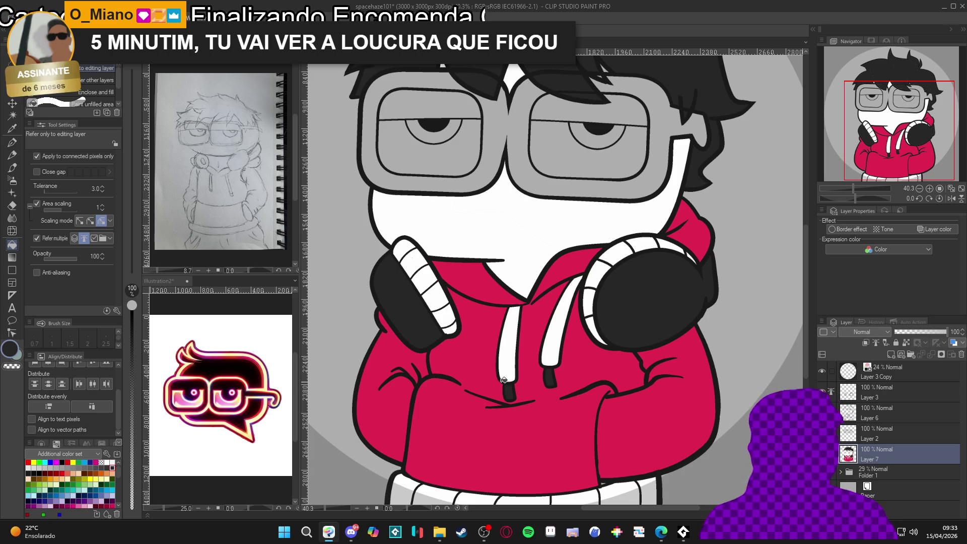
{"action": "scroll", "coordinate": [524, 333], "scroll_direction": "down", "scroll_amount": 2}
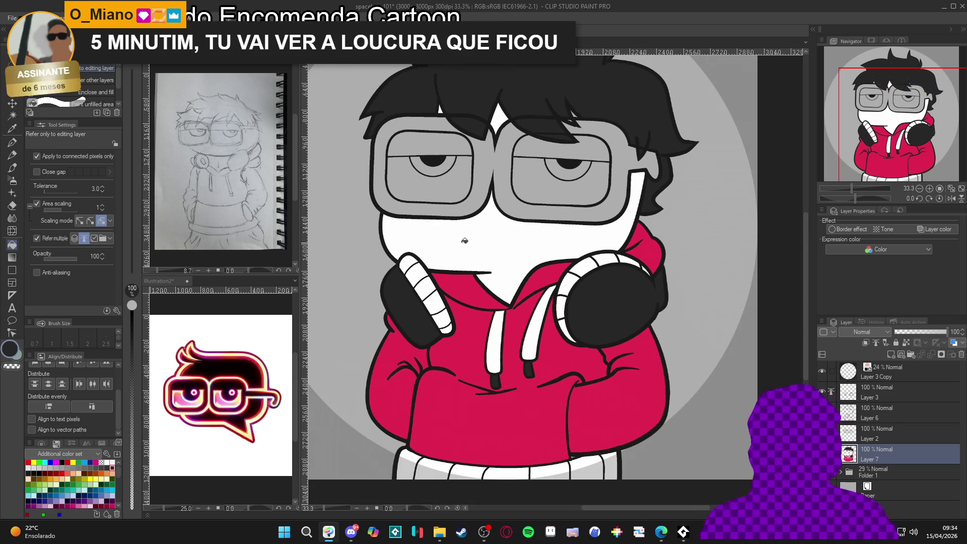
Fill both glasses lenses white.
{"action": "left_click", "coordinate": [479, 212], "text": "alt"}
{"action": "left_click", "coordinate": [455, 190]}
{"action": "left_click", "coordinate": [548, 183]}
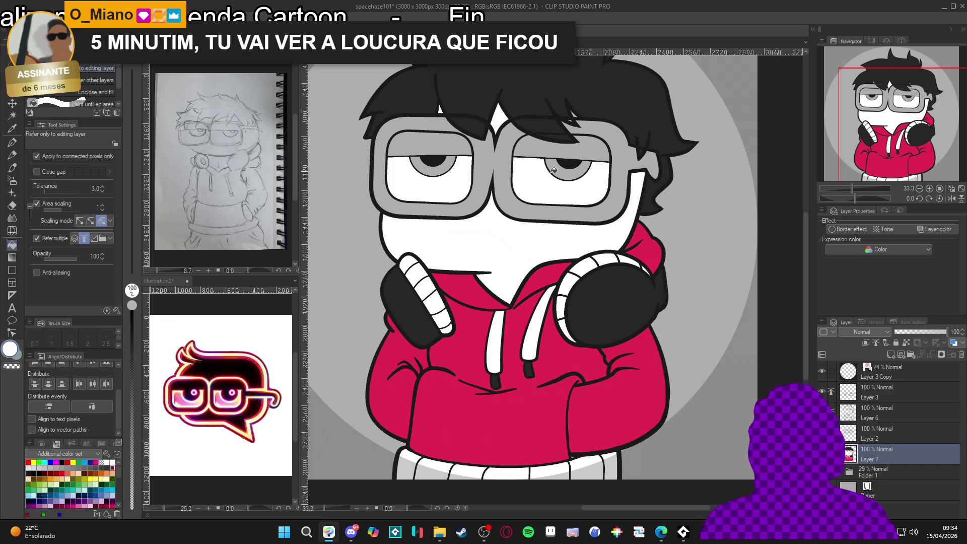
{"action": "scroll", "coordinate": [534, 171], "scroll_direction": "up", "scroll_amount": 2}
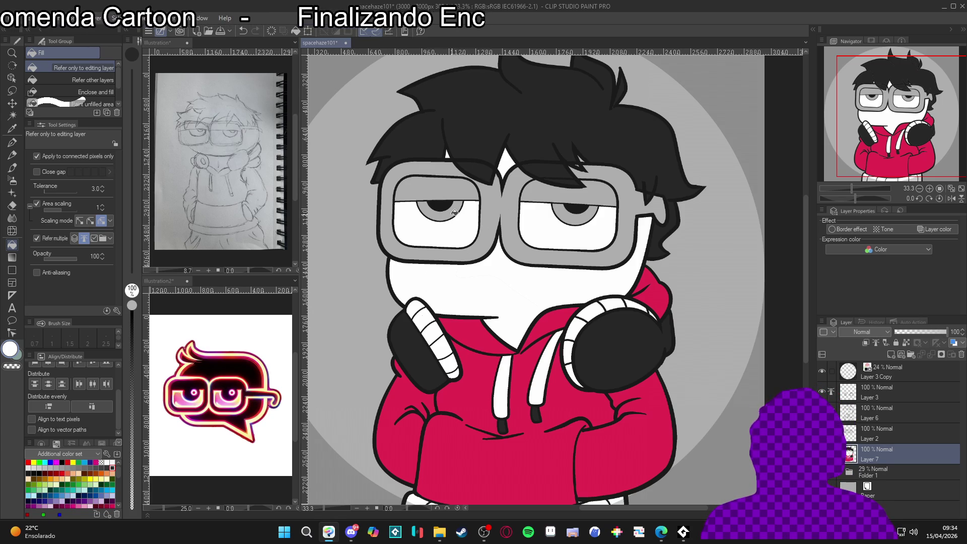
Fill both irises dark red from the color set.
{"action": "scroll", "coordinate": [454, 213], "scroll_direction": "up", "scroll_amount": 2}
{"action": "left_click", "coordinate": [464, 375], "text": "alt"}
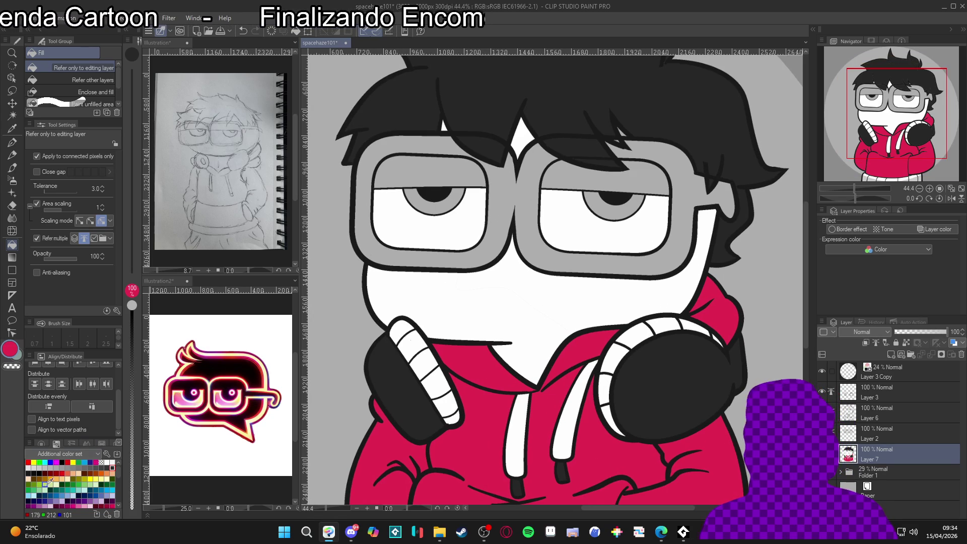
{"action": "left_click", "coordinate": [45, 473]}
{"action": "left_click", "coordinate": [410, 209]}
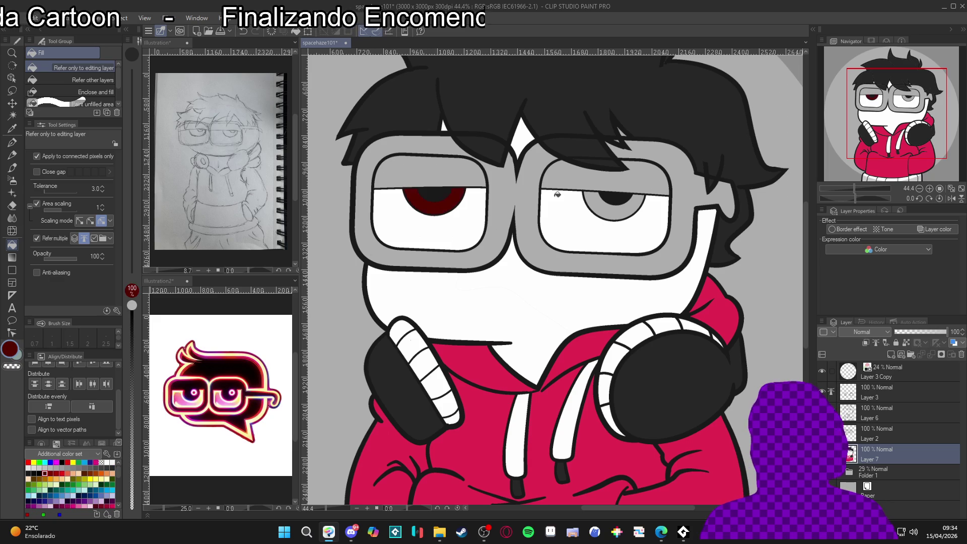
{"action": "left_click", "coordinate": [597, 201]}
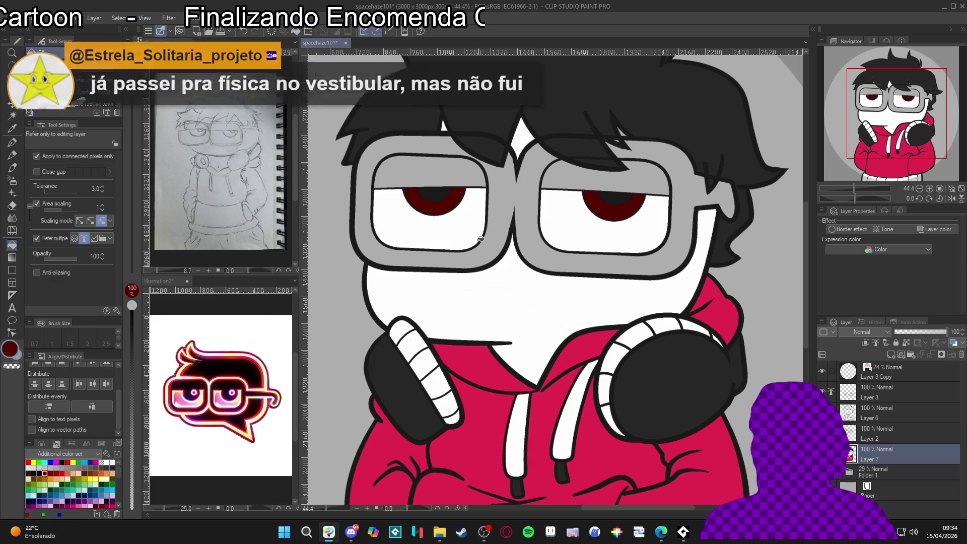
{"action": "scroll", "coordinate": [484, 229], "scroll_direction": "down", "scroll_amount": 1}
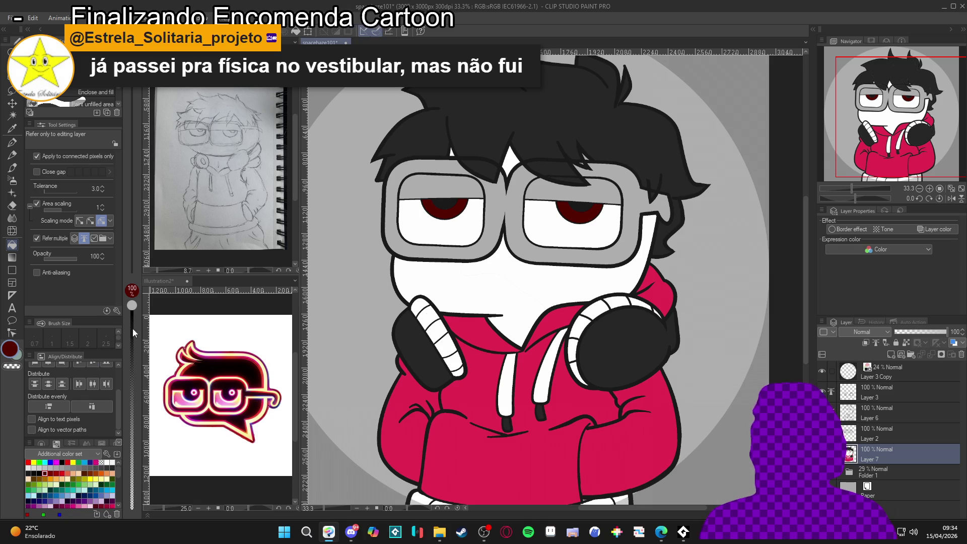
Fill the grey glasses frame near-black.
{"action": "left_click", "coordinate": [29, 474]}
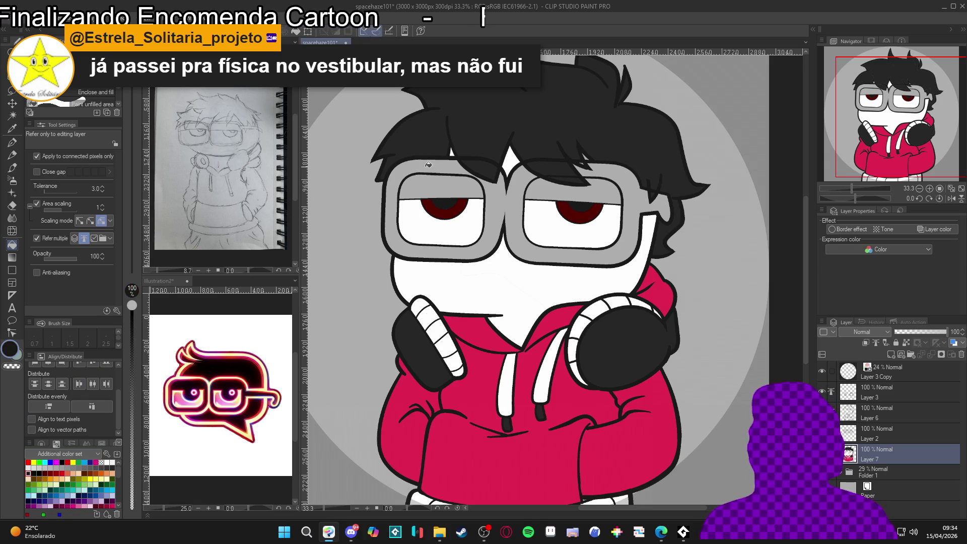
{"action": "left_click", "coordinate": [523, 177]}
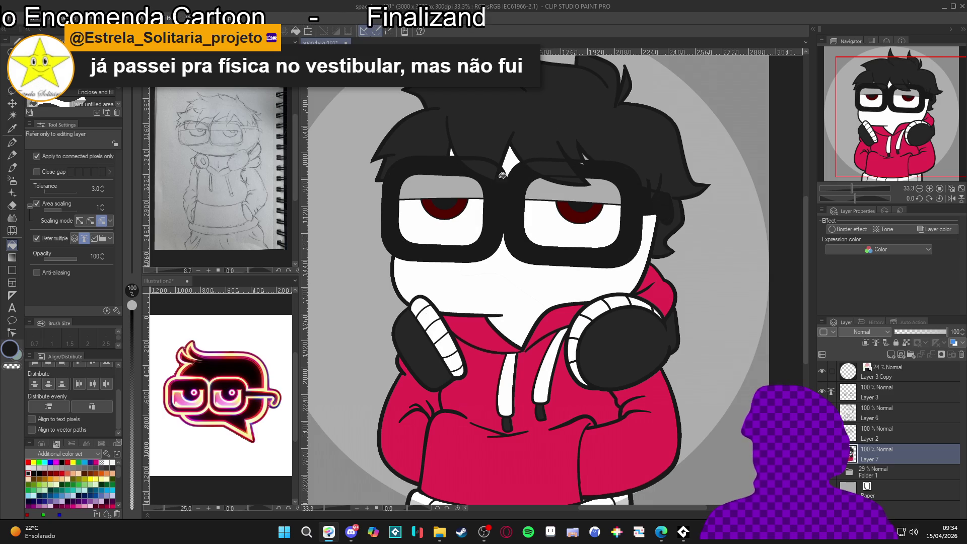
{"action": "scroll", "coordinate": [494, 197], "scroll_direction": "down", "scroll_amount": 2}
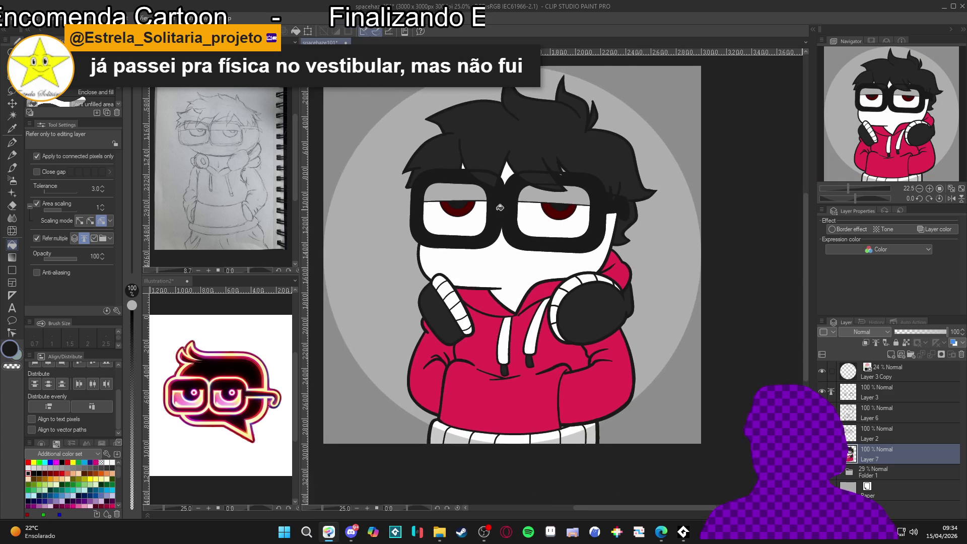
Fill the grey strips atop both lenses black to match the frame.
{"action": "scroll", "coordinate": [500, 208], "scroll_direction": "up", "scroll_amount": 3}
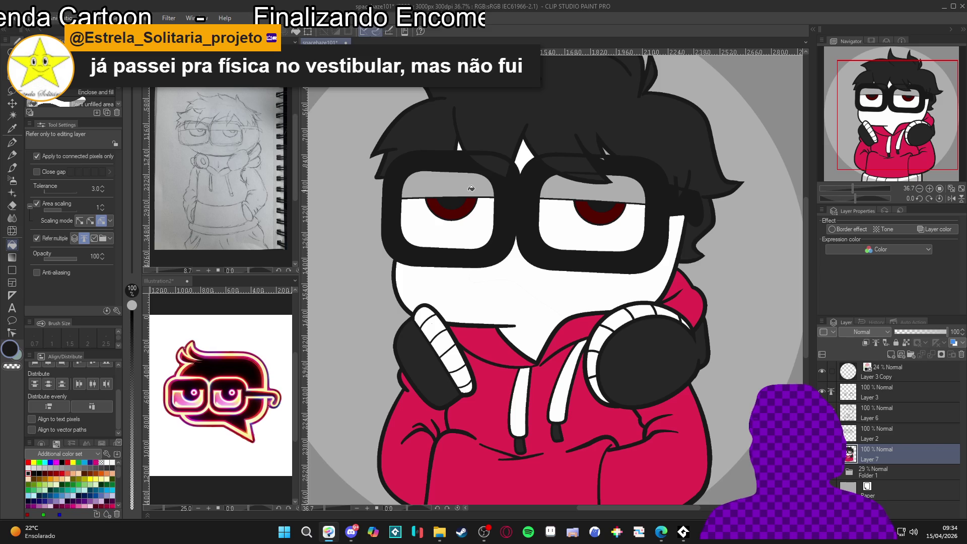
{"action": "left_click", "coordinate": [486, 175]}
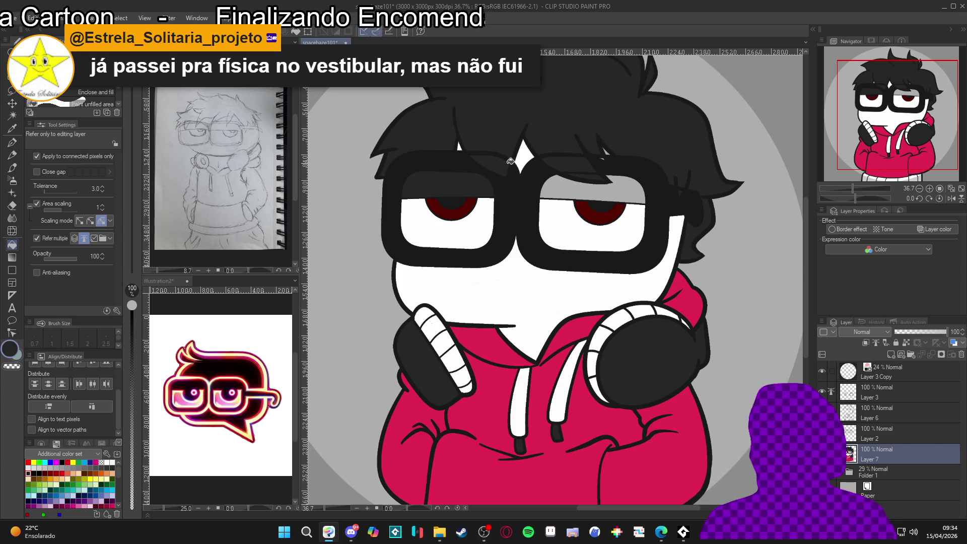
{"action": "left_click", "coordinate": [573, 191]}
{"action": "scroll", "coordinate": [573, 194], "scroll_direction": "down", "scroll_amount": 2}
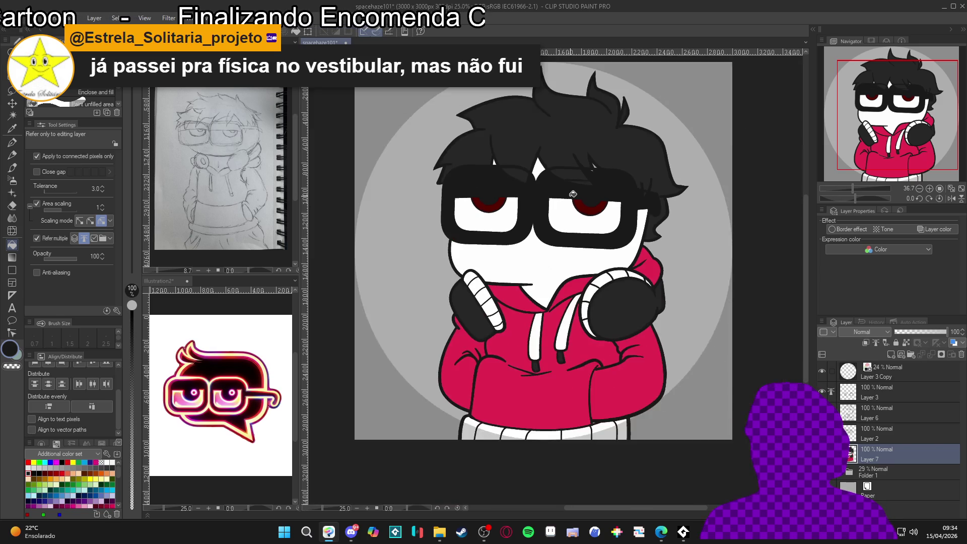
{"action": "scroll", "coordinate": [573, 194], "scroll_direction": "down", "scroll_amount": 1}
{"action": "scroll", "coordinate": [573, 194], "scroll_direction": "up", "scroll_amount": 1}
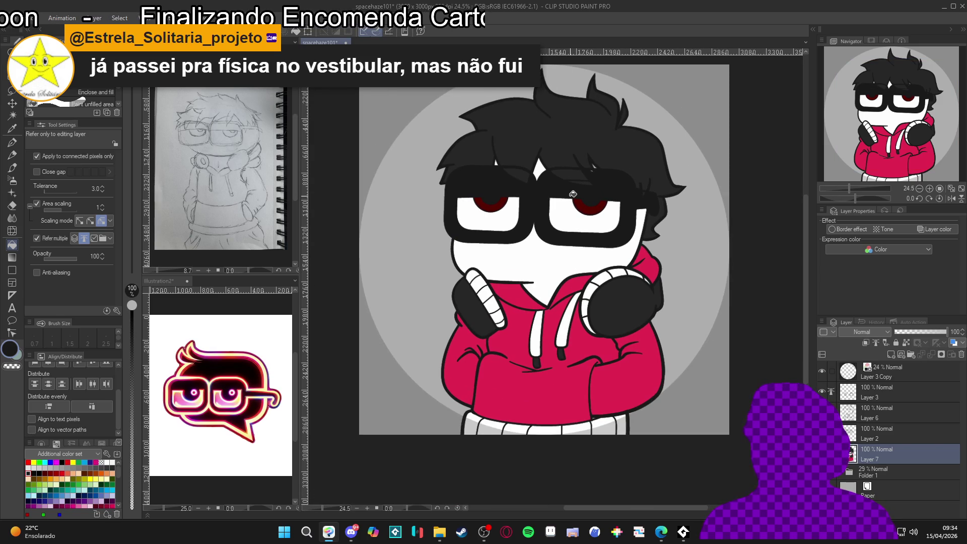
{"action": "left_click_drag", "start_coordinate": [566, 203], "coordinate": [567, 226]}
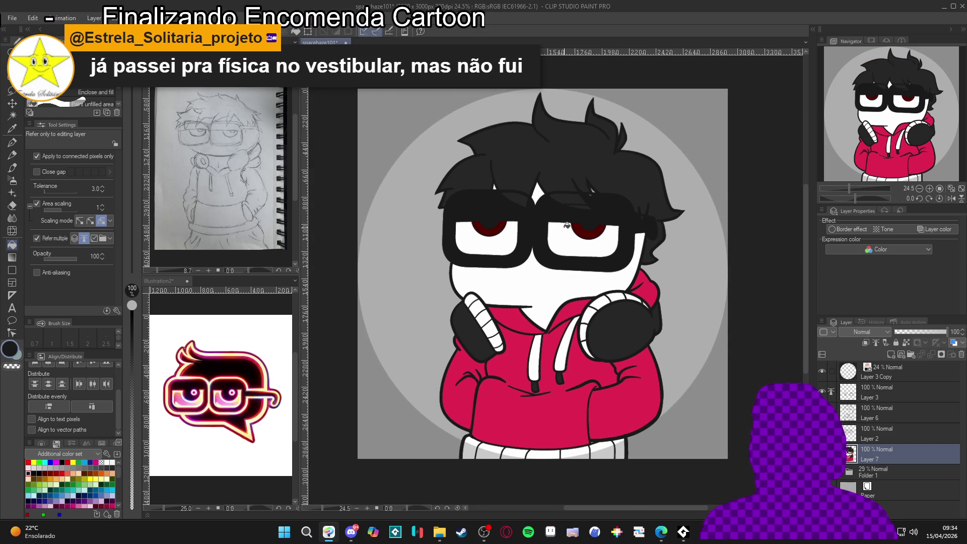
{"action": "left_click_drag", "start_coordinate": [567, 226], "coordinate": [554, 213]}
Add new Layer 8 and move it beneath Layer 7.
{"action": "scroll", "coordinate": [586, 258], "scroll_direction": "up", "scroll_amount": 1}
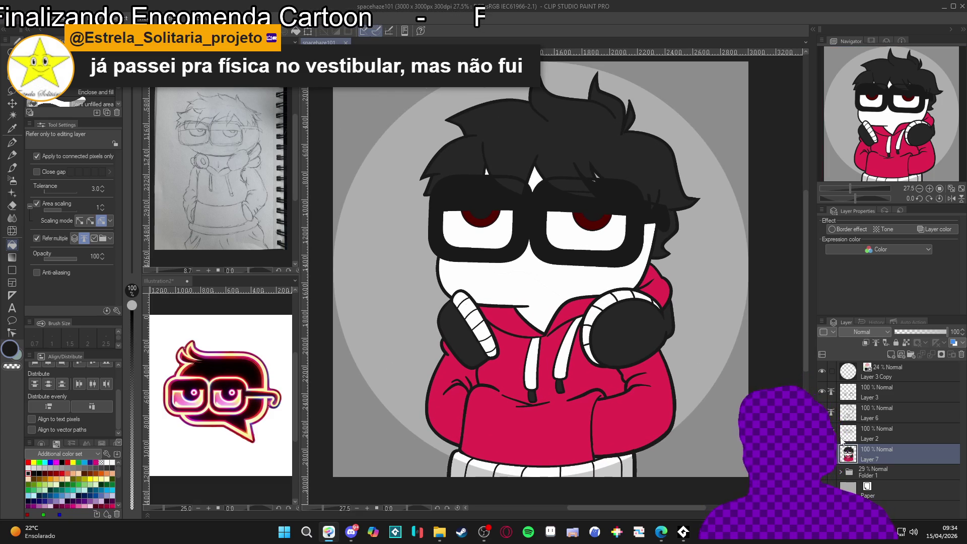
{"action": "key", "text": "ctrl+shift+n"}
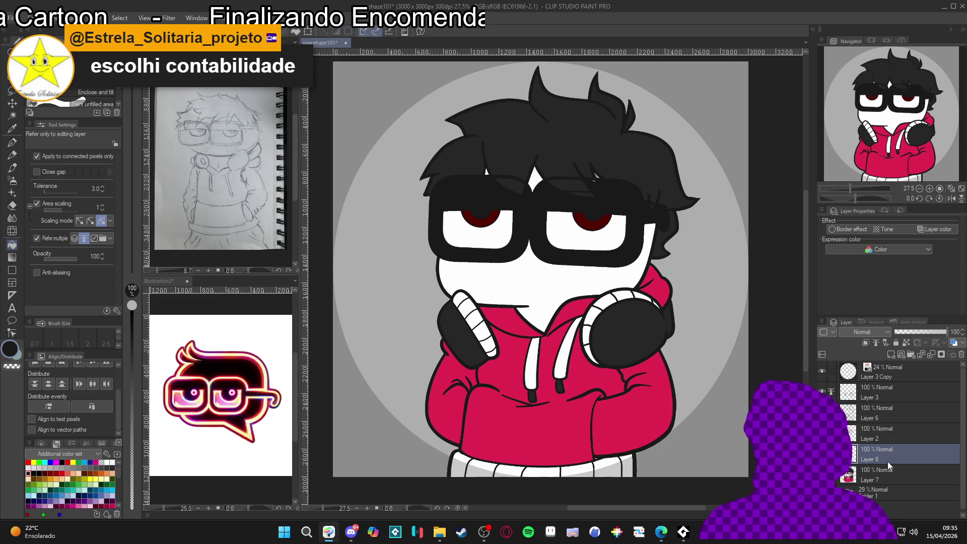
{"action": "left_click_drag", "start_coordinate": [887, 454], "coordinate": [887, 478]}
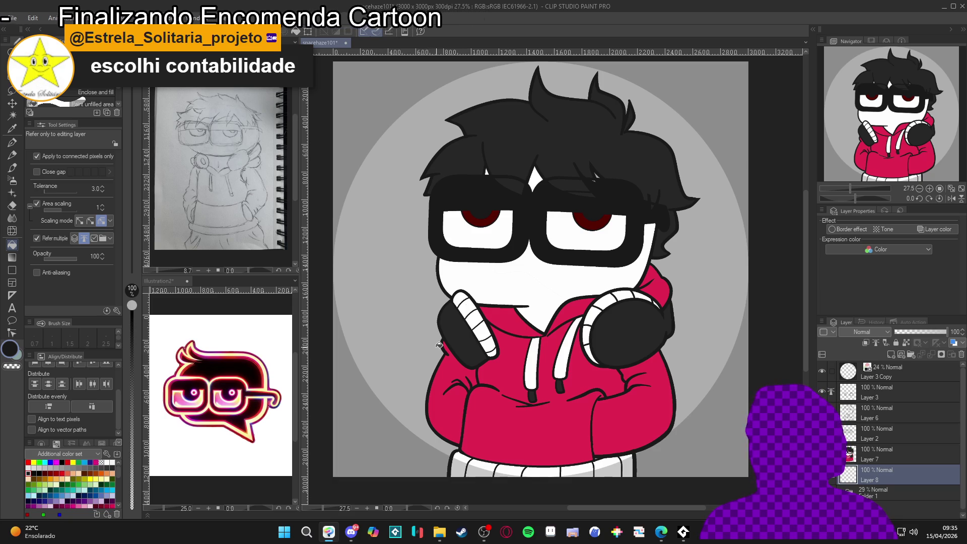
With Refer multiple off, fill the background behind the character green on Layer 8.
{"action": "scroll", "coordinate": [453, 335], "scroll_direction": "down", "scroll_amount": 2}
{"action": "scroll", "coordinate": [491, 254], "scroll_direction": "up", "scroll_amount": 2}
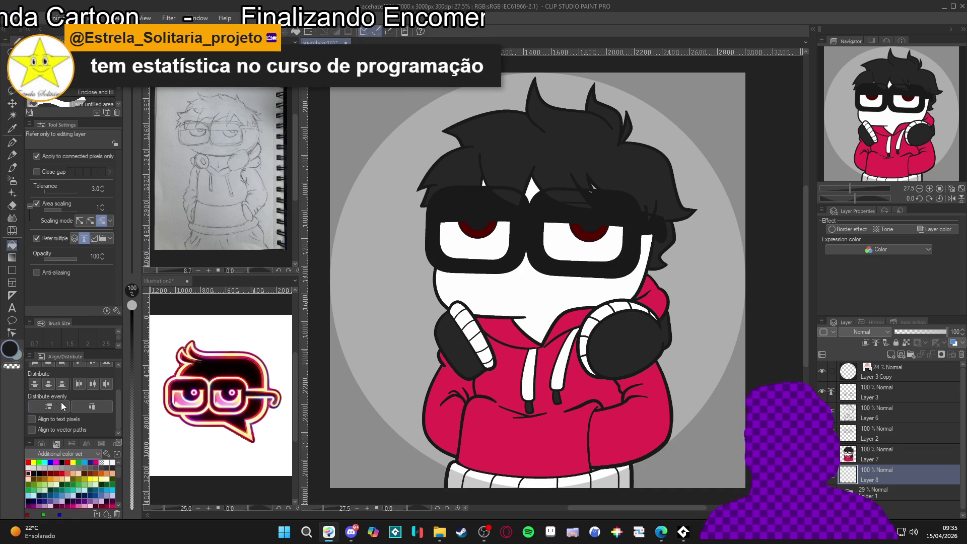
{"action": "left_click", "coordinate": [79, 462]}
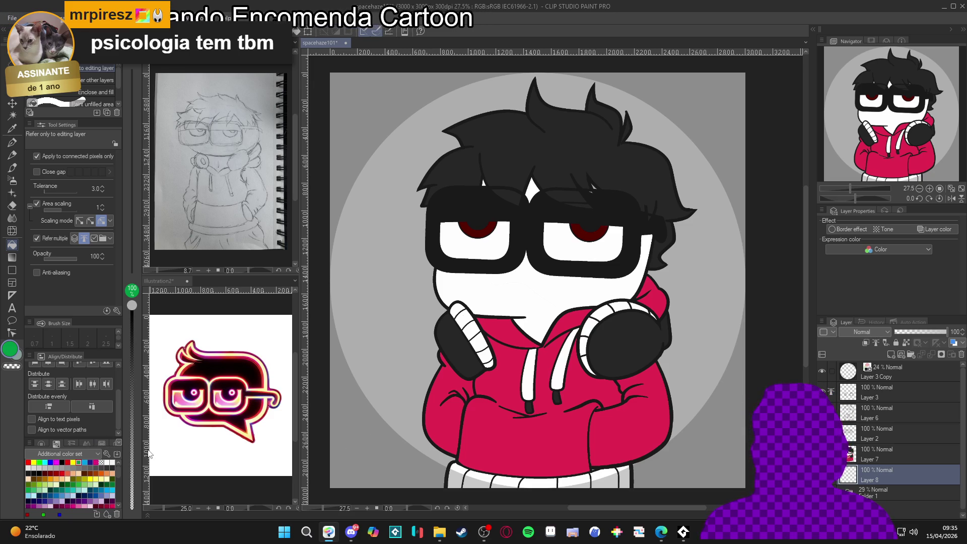
{"action": "left_click", "coordinate": [55, 238]}
{"action": "left_click", "coordinate": [382, 307]}
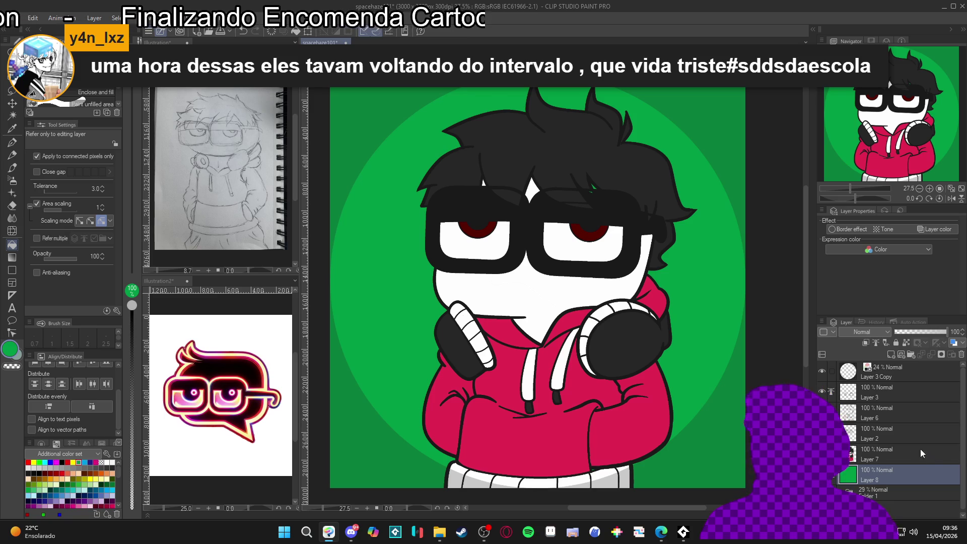
{"action": "left_click", "coordinate": [868, 399]}
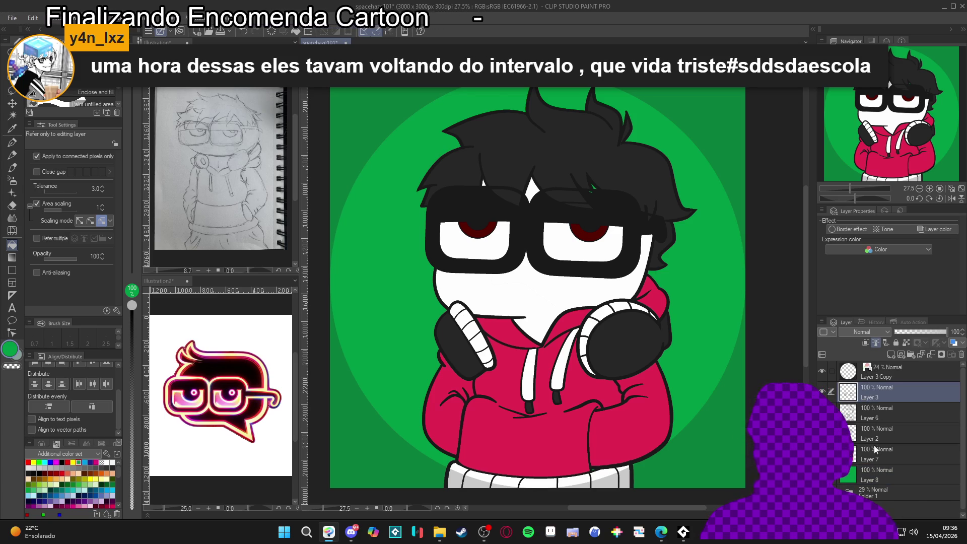
Add a new layer, then try a Color balance correction layer and cancel it.
{"action": "key", "text": "ctrl+shift+n"}
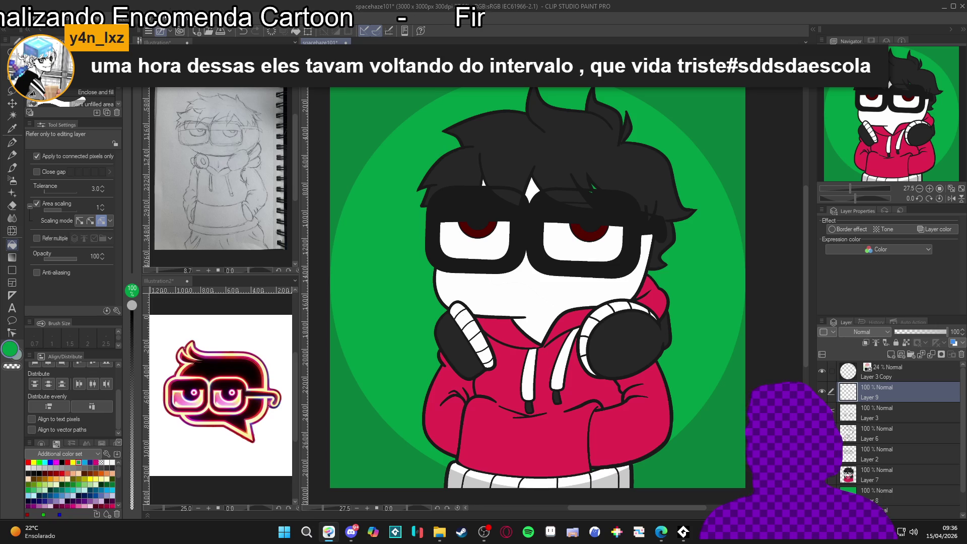
{"action": "left_click", "coordinate": [93, 19]}
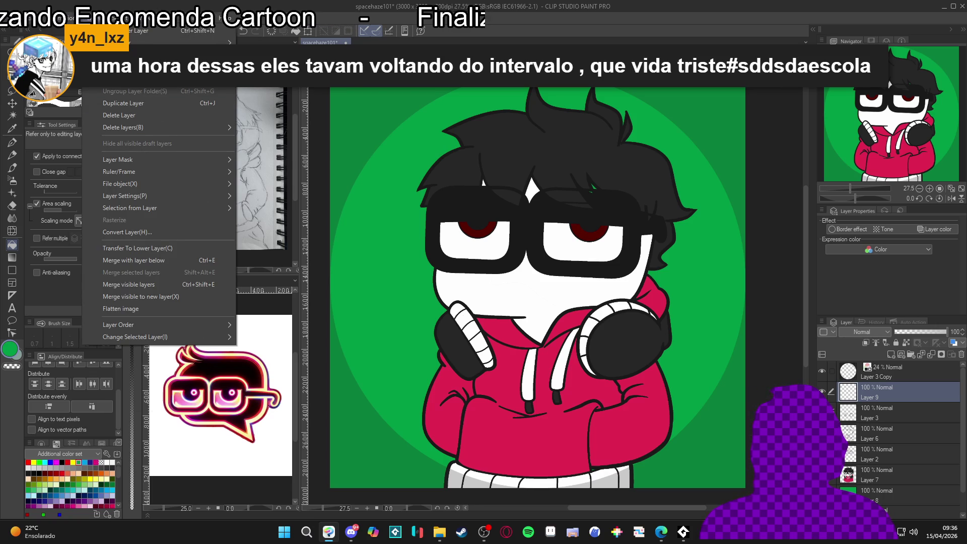
{"action": "mouse_move", "coordinate": [167, 56]}
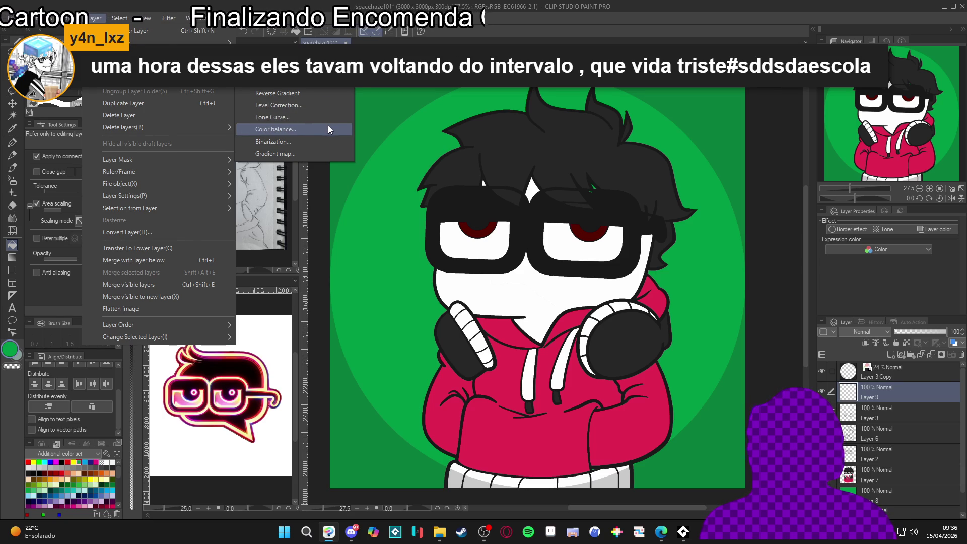
{"action": "left_click", "coordinate": [328, 129]}
{"action": "mouse_move", "coordinate": [714, 153]}
{"action": "left_mouse_down"}
{"action": "mouse_move", "coordinate": [704, 153]}
{"action": "mouse_move", "coordinate": [704, 134]}
{"action": "left_mouse_up"}
{"action": "left_click_drag", "start_coordinate": [712, 170], "coordinate": [657, 169]}
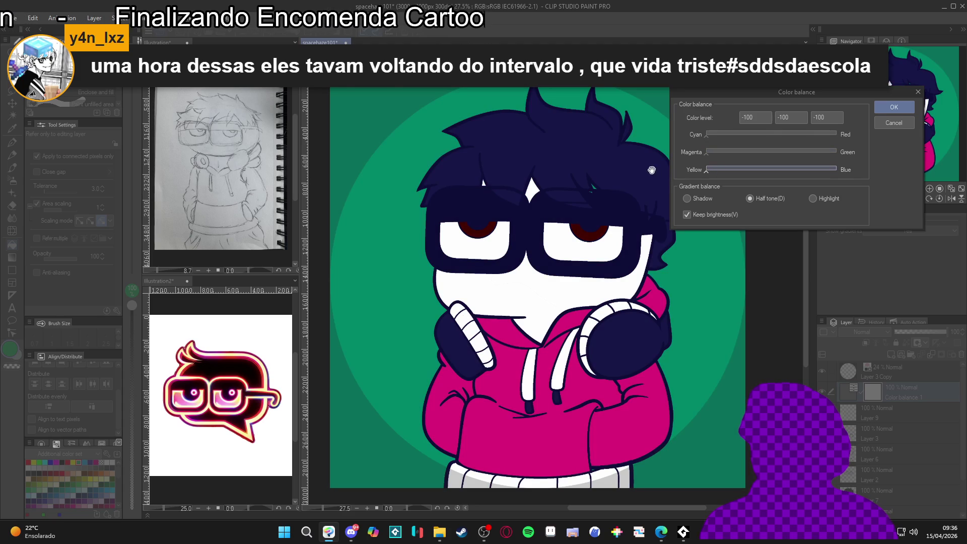
{"action": "left_click", "coordinate": [894, 123]}
Add a Hue/Saturation/Luminosity correction layer with Saturation -100 for a greyscale view.
{"action": "left_click", "coordinate": [167, 17]}
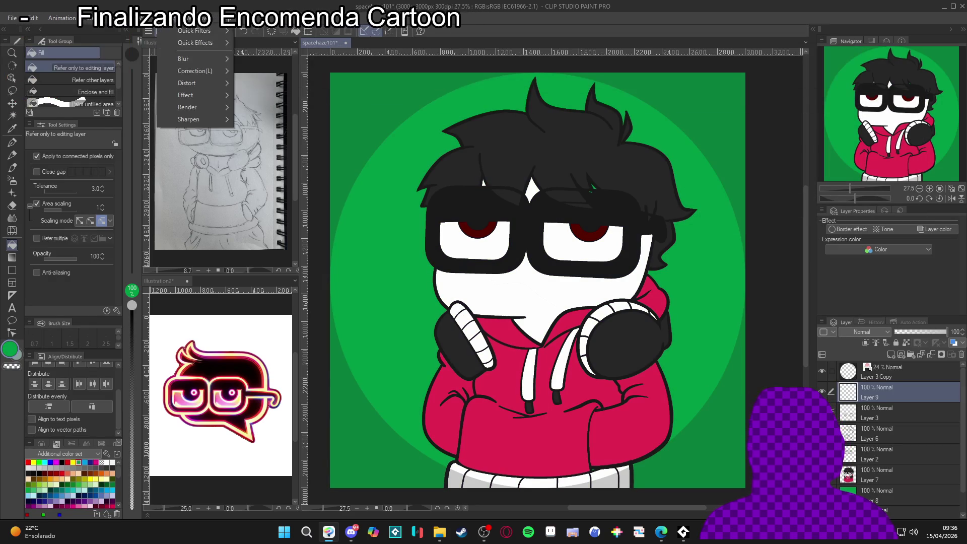
{"action": "mouse_move", "coordinate": [93, 18]}
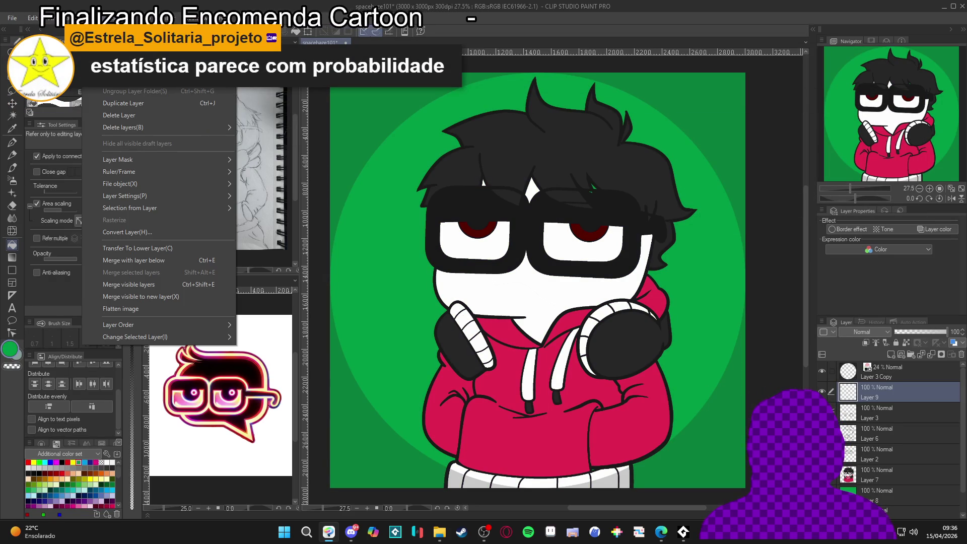
{"action": "mouse_move", "coordinate": [202, 75]}
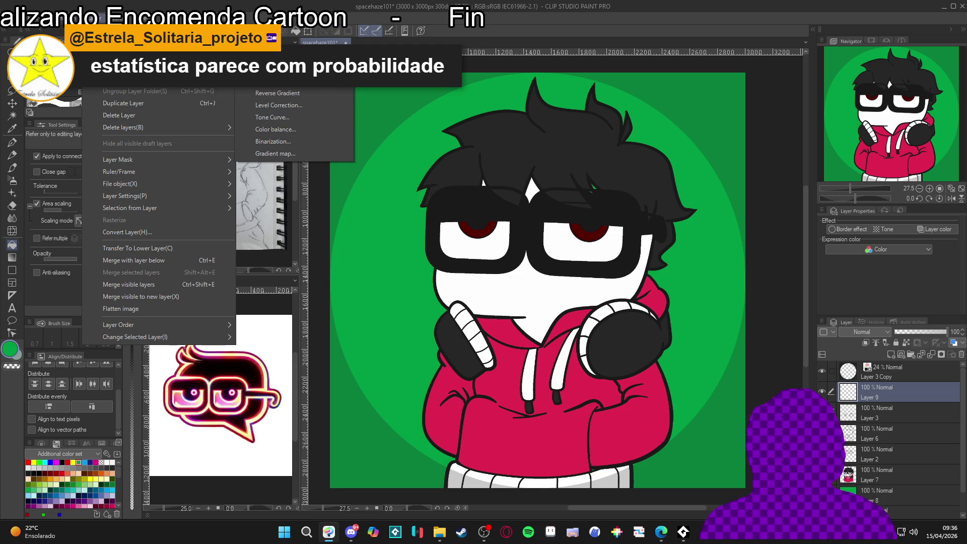
{"action": "left_click", "coordinate": [327, 81]}
{"action": "left_click_drag", "start_coordinate": [176, 125], "coordinate": [134, 110]}
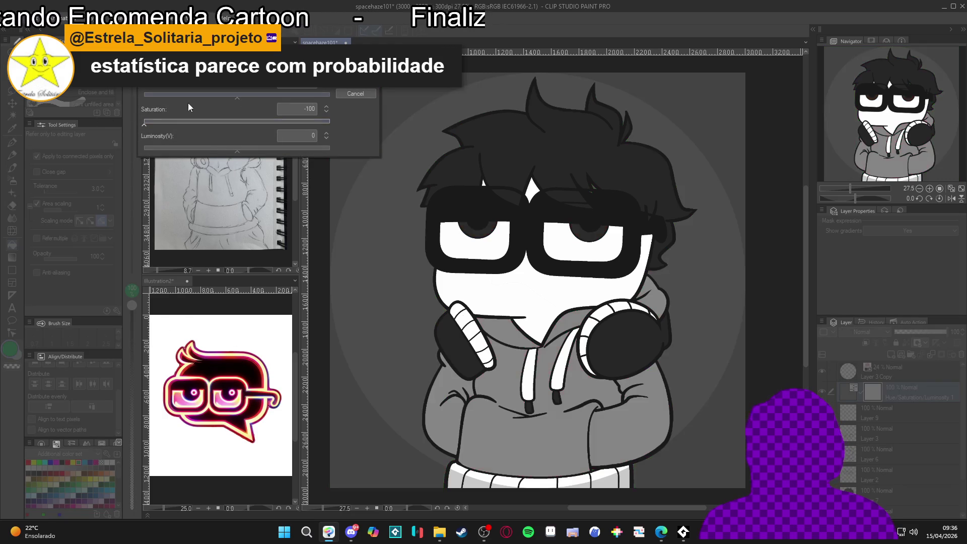
{"action": "key", "text": "Return"}
Select Layer 8 and hide the greyscale adjustment layer to restore full colour.
{"action": "scroll", "coordinate": [633, 197], "scroll_direction": "down", "scroll_amount": 1}
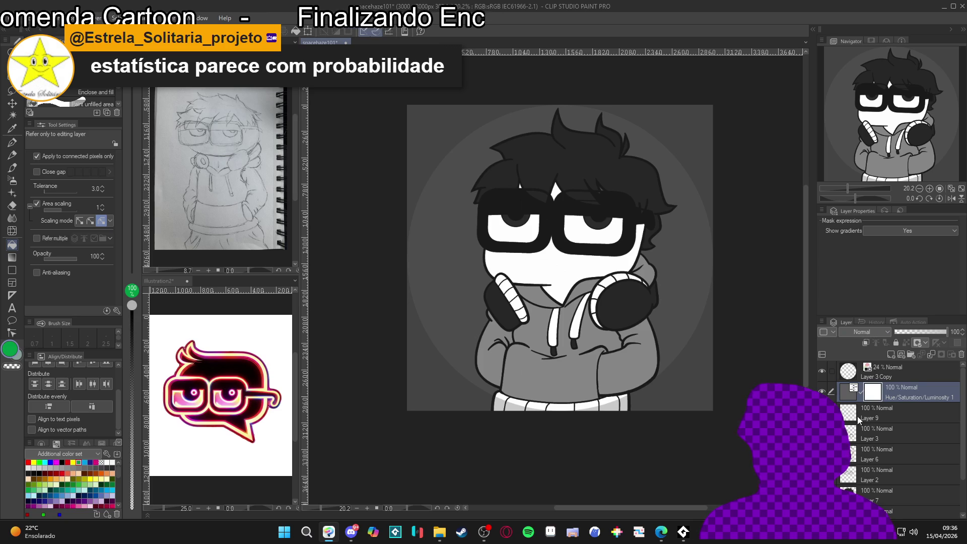
{"action": "scroll", "coordinate": [898, 436], "scroll_direction": "down", "scroll_amount": 2}
{"action": "left_click", "coordinate": [889, 477]}
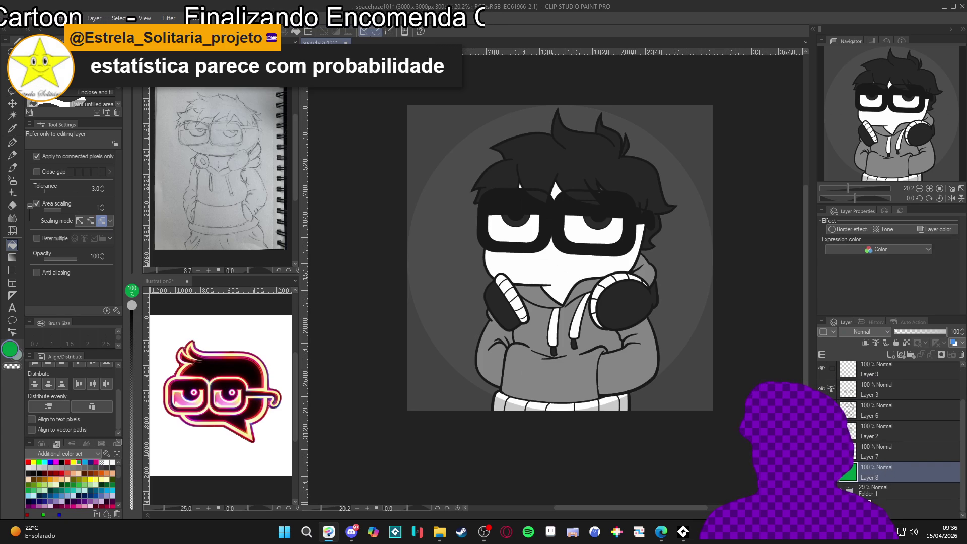
{"action": "scroll", "coordinate": [873, 377], "scroll_direction": "up", "scroll_amount": 2}
{"action": "left_click", "coordinate": [822, 373]}
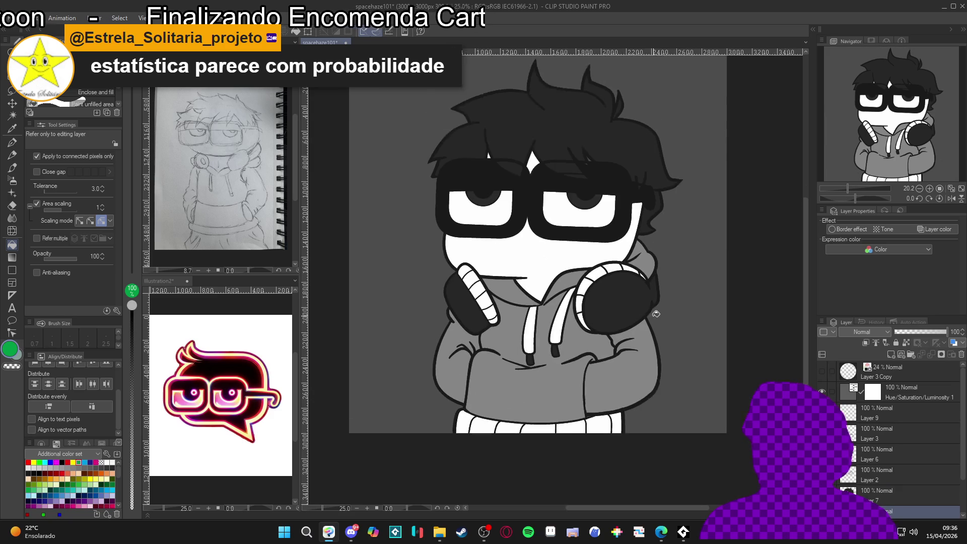
{"action": "left_click", "coordinate": [823, 372]}
{"action": "left_click", "coordinate": [822, 391]}
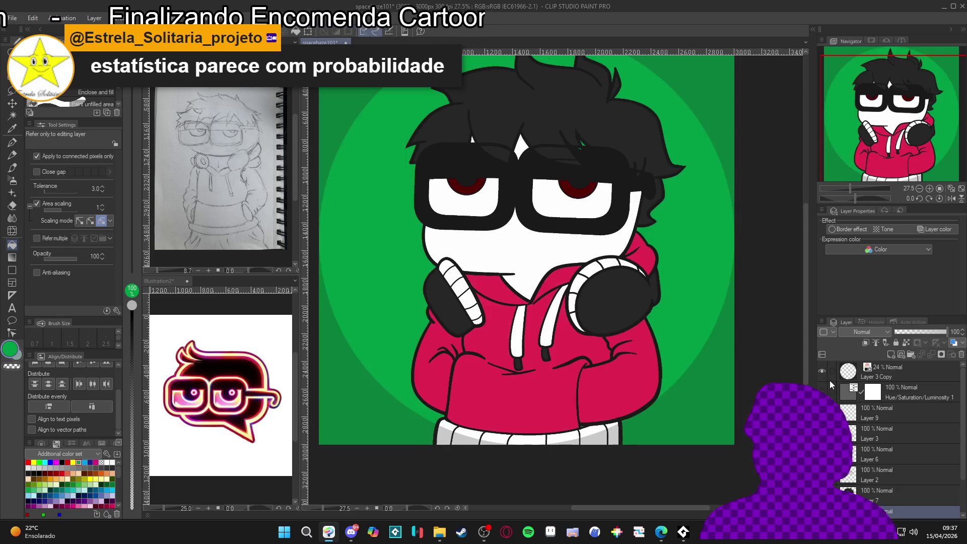
Hide Layer 3 Copy, then on Layer 7 fill the gap above the glasses black with Refer multiple on.
{"action": "left_click", "coordinate": [823, 372]}
{"action": "scroll", "coordinate": [654, 361], "scroll_direction": "down", "scroll_amount": 1}
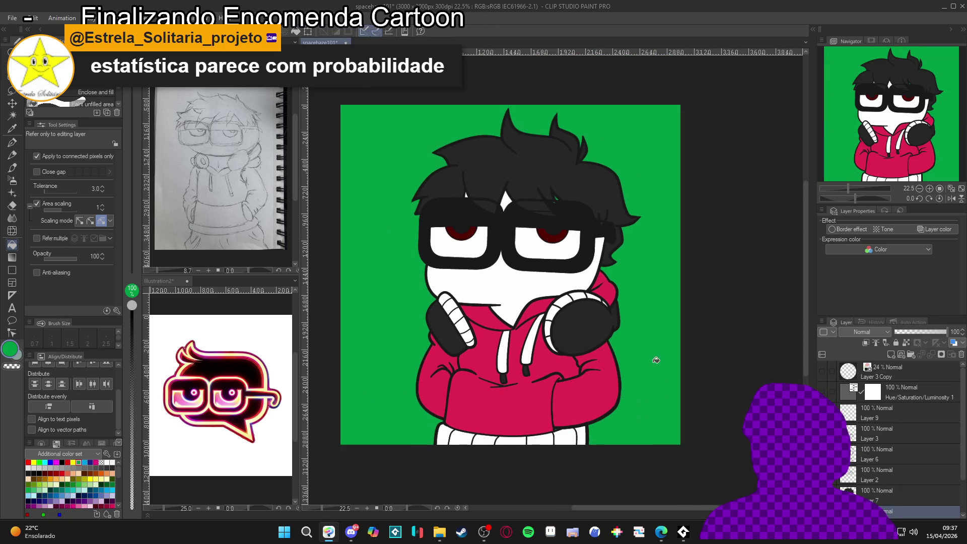
{"action": "left_click", "coordinate": [865, 490]}
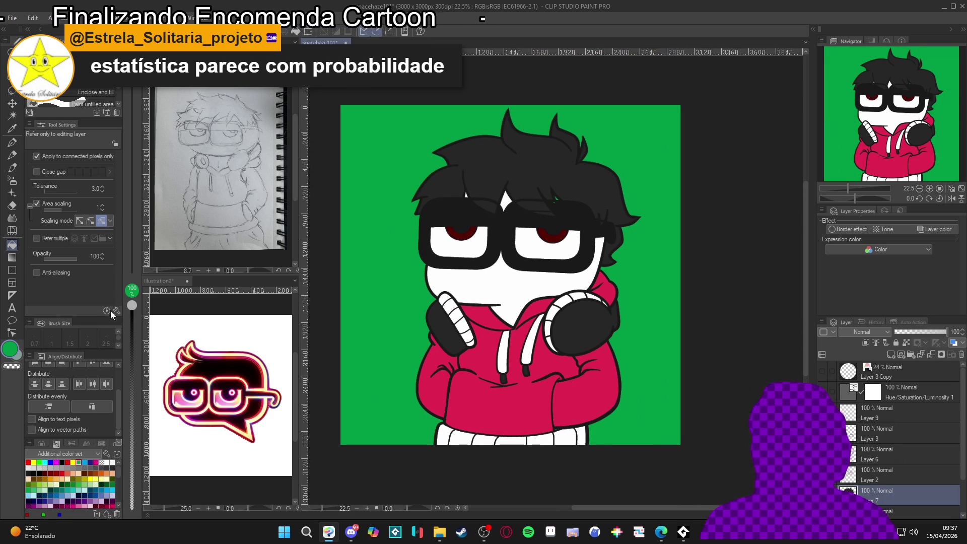
{"action": "left_click", "coordinate": [63, 238]}
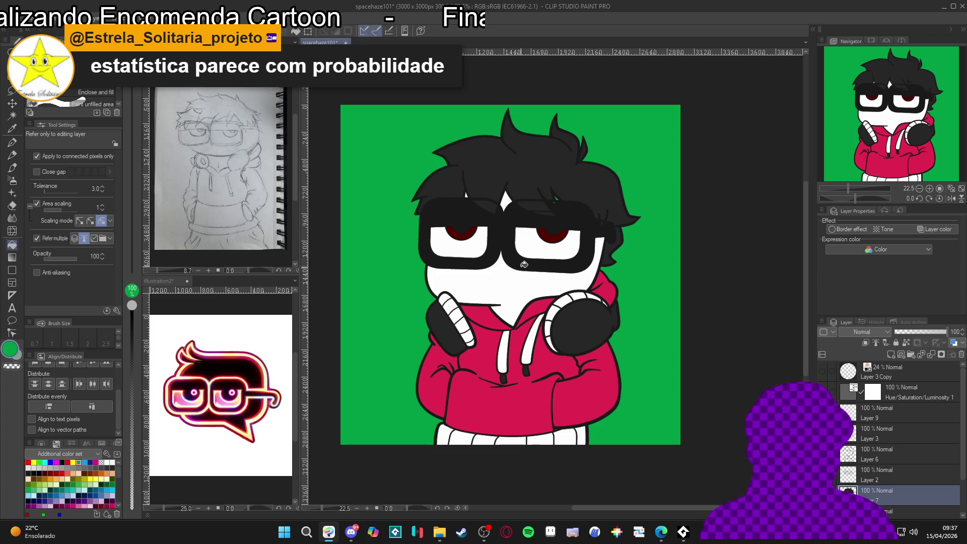
{"action": "scroll", "coordinate": [526, 260], "scroll_direction": "up", "scroll_amount": 2}
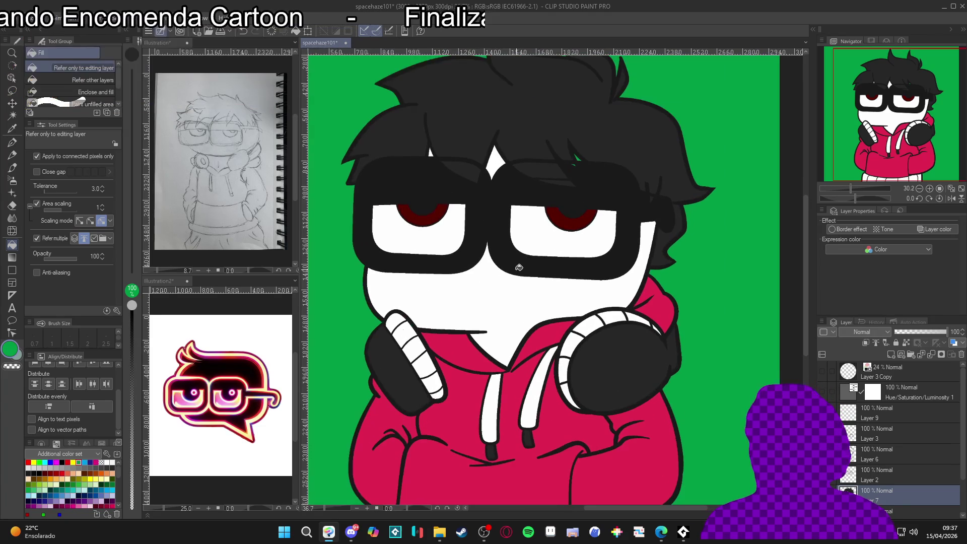
{"action": "scroll", "coordinate": [582, 162], "scroll_direction": "up", "scroll_amount": 2}
{"action": "scroll", "coordinate": [583, 162], "scroll_direction": "up", "scroll_amount": 1}
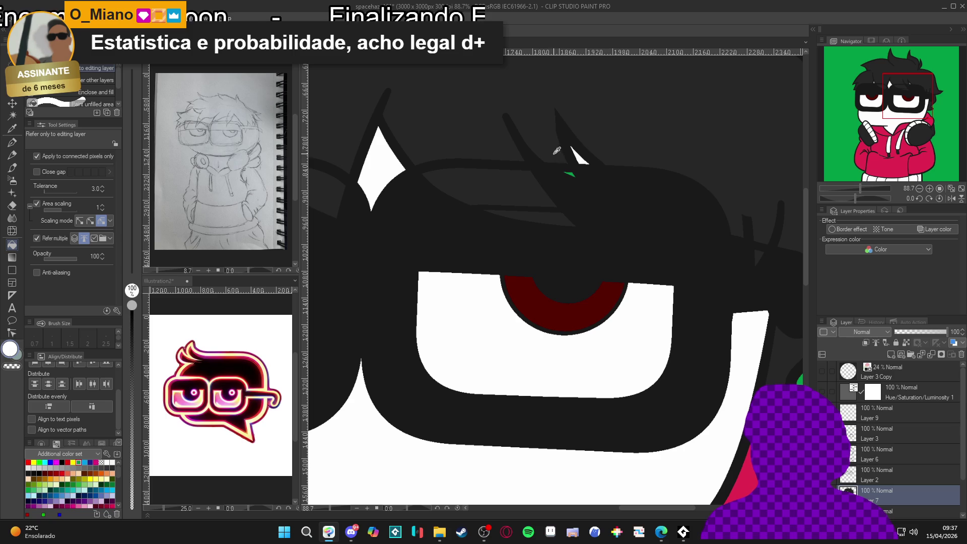
{"action": "left_click", "coordinate": [557, 150], "text": "alt"}
{"action": "left_click", "coordinate": [573, 172]}
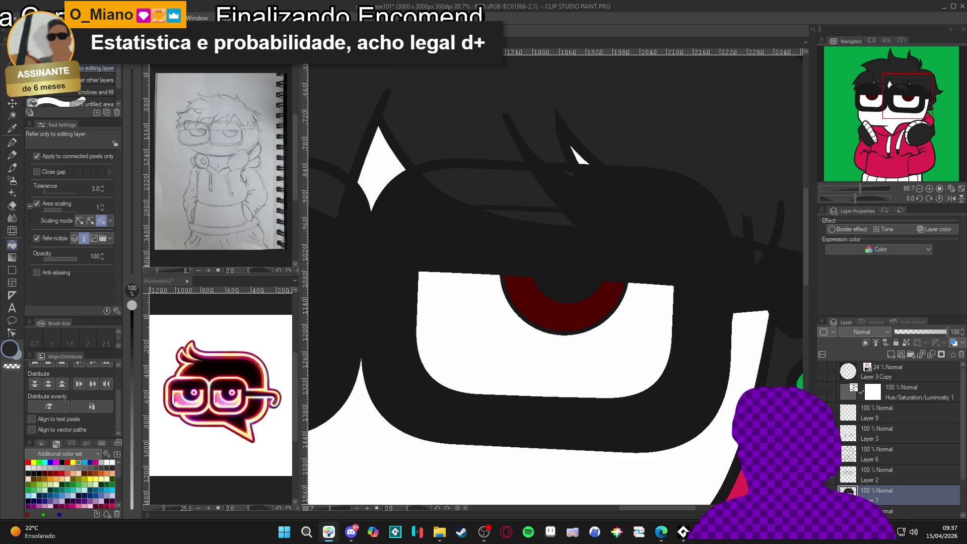
Switch to a smaller G-pen brush, frame the whole face and select Layer 6.
{"action": "key", "text": "p"}
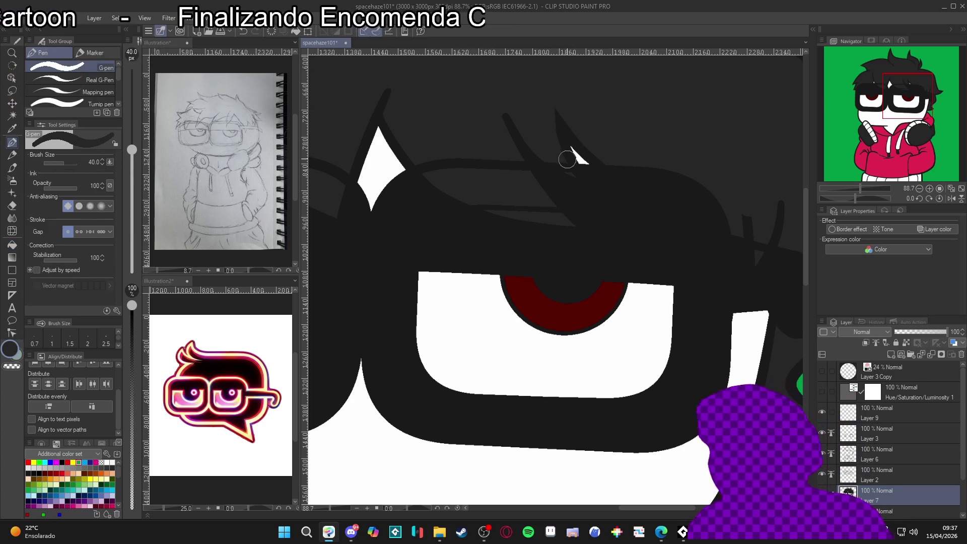
{"action": "key", "text": "bracketleft"}
{"action": "key", "text": "bracketleft"}
{"action": "key", "text": "bracketleft"}
{"action": "key", "text": "bracketleft"}
{"action": "key", "text": "bracketleft"}
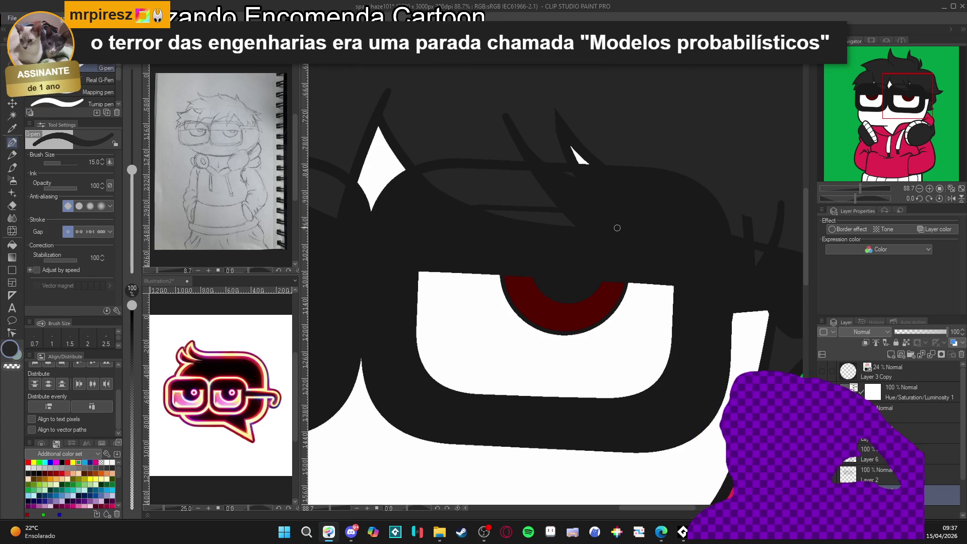
{"action": "scroll", "coordinate": [617, 228], "scroll_direction": "down", "scroll_amount": 4}
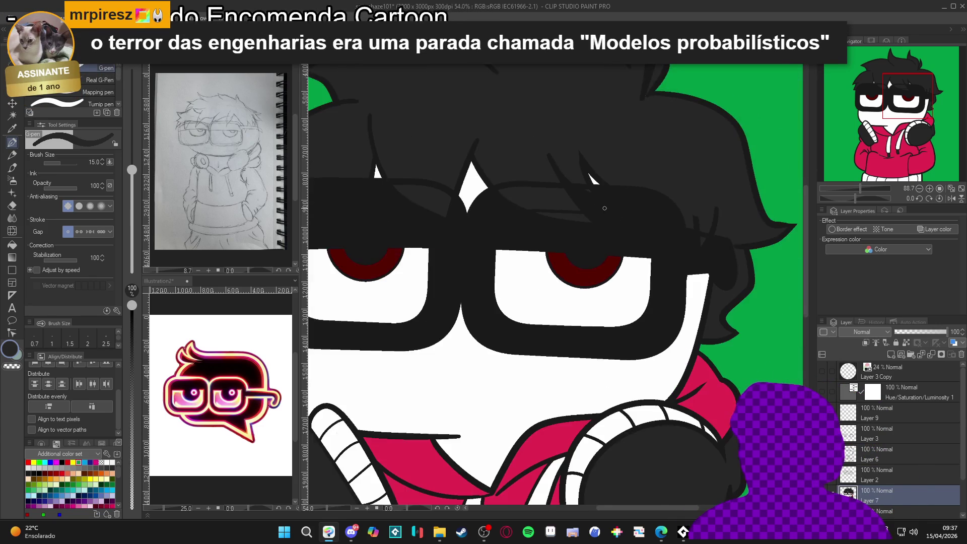
{"action": "left_click_drag", "start_coordinate": [479, 309], "coordinate": [500, 321]}
{"action": "scroll", "coordinate": [560, 418], "scroll_direction": "down", "scroll_amount": 2}
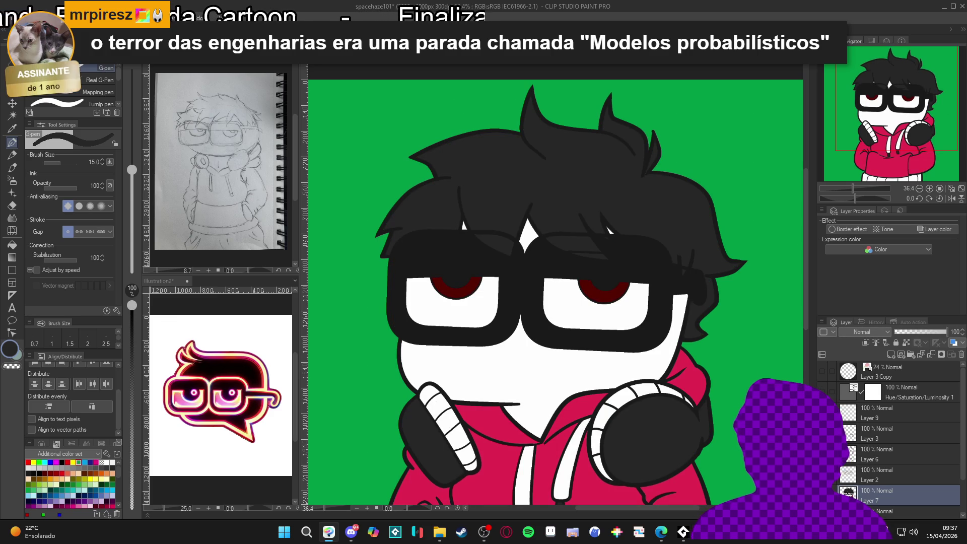
{"action": "left_click", "coordinate": [907, 433]}
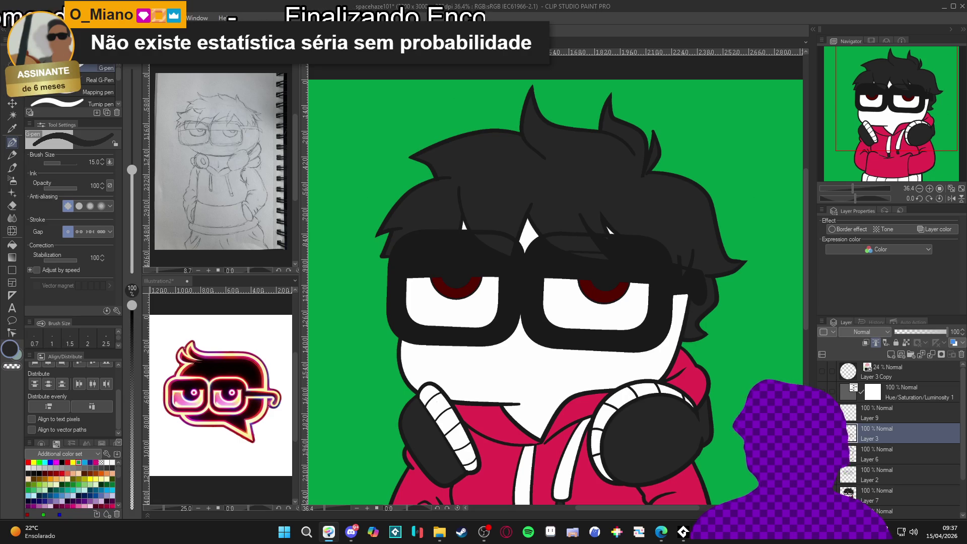
{"action": "left_click", "coordinate": [907, 454]}
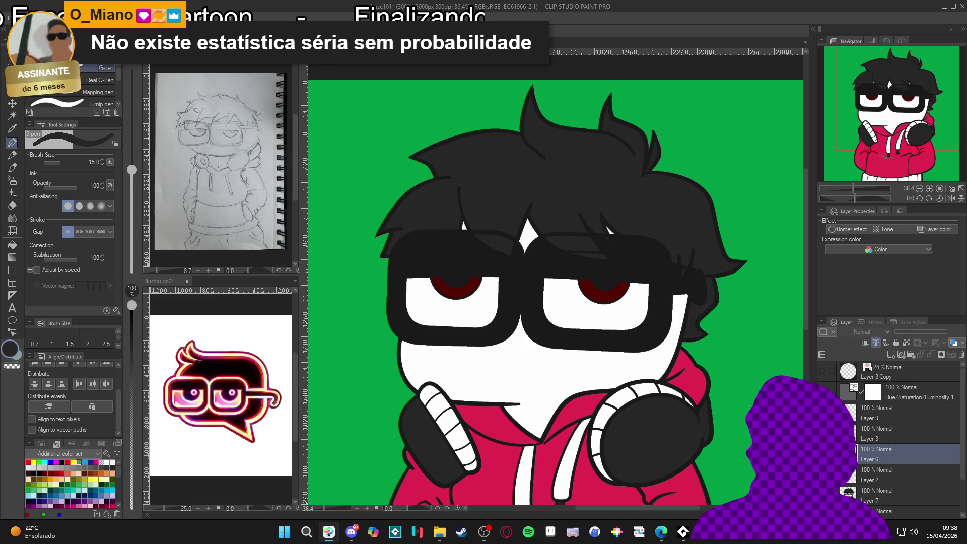
{"action": "left_click_drag", "start_coordinate": [526, 296], "coordinate": [508, 301]}
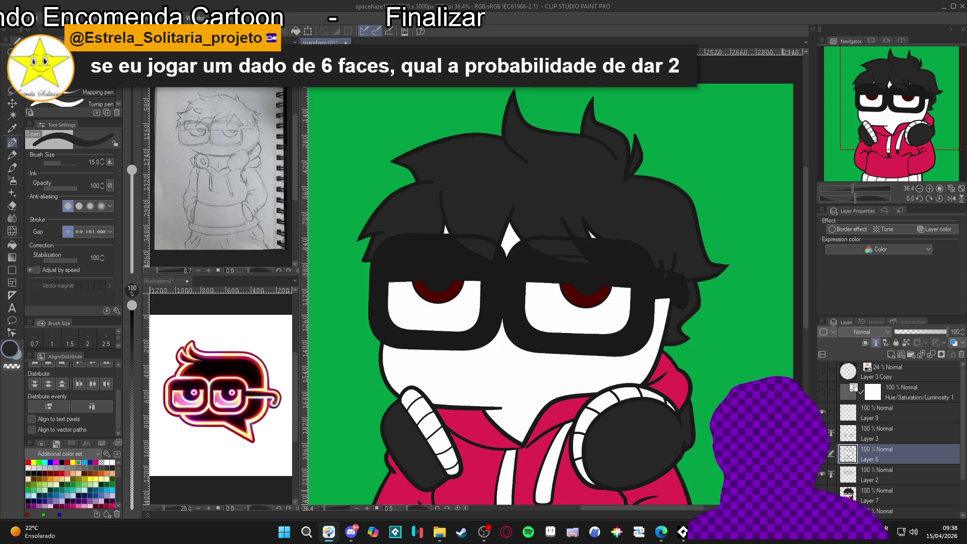
Draw a short fold line across the hoodie front on Layer 3.
{"action": "scroll", "coordinate": [896, 438], "scroll_direction": "down", "scroll_amount": 1}
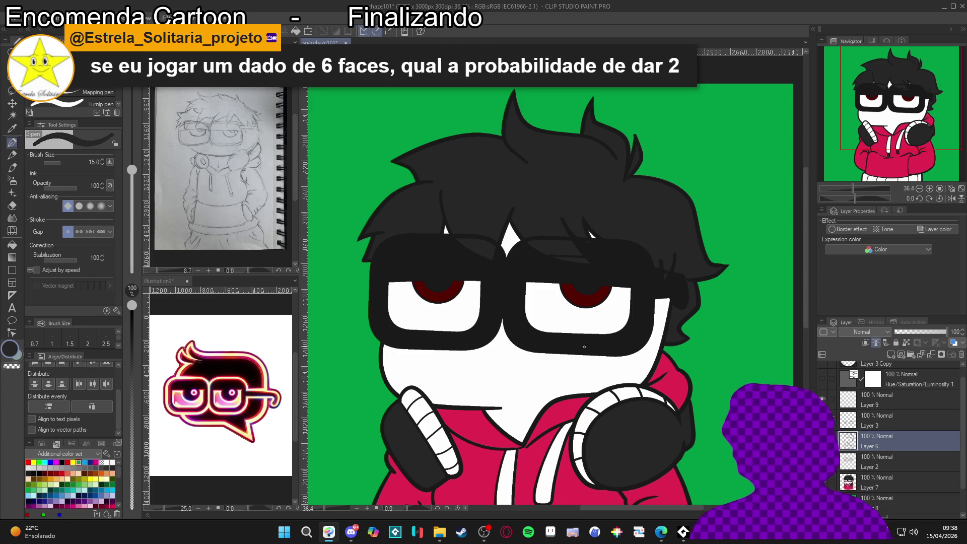
{"action": "scroll", "coordinate": [573, 334], "scroll_direction": "down", "scroll_amount": 3}
{"action": "scroll", "coordinate": [574, 334], "scroll_direction": "down", "scroll_amount": 1}
{"action": "scroll", "coordinate": [584, 335], "scroll_direction": "up", "scroll_amount": 1}
{"action": "scroll", "coordinate": [590, 337], "scroll_direction": "down", "scroll_amount": 2}
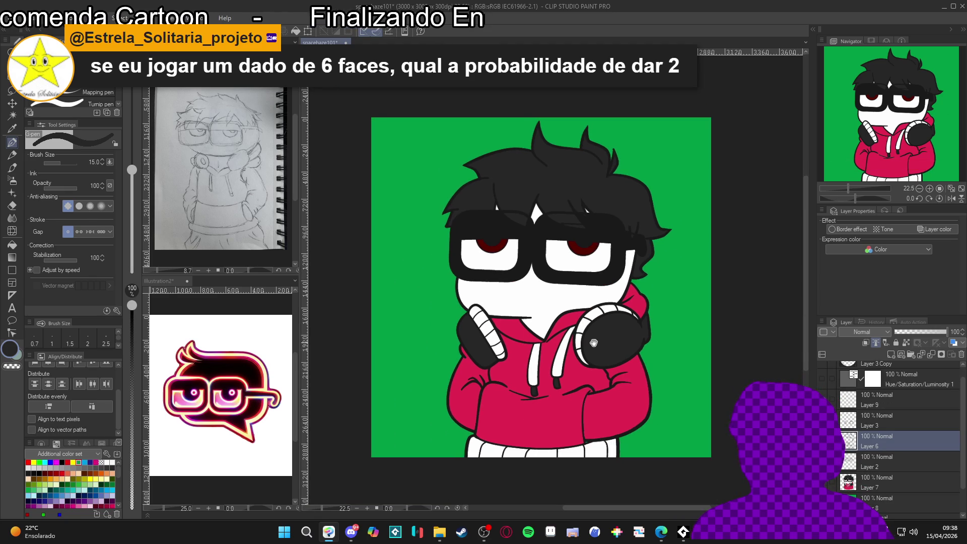
{"action": "scroll", "coordinate": [598, 341], "scroll_direction": "up", "scroll_amount": 1}
{"action": "scroll", "coordinate": [599, 343], "scroll_direction": "up", "scroll_amount": 1}
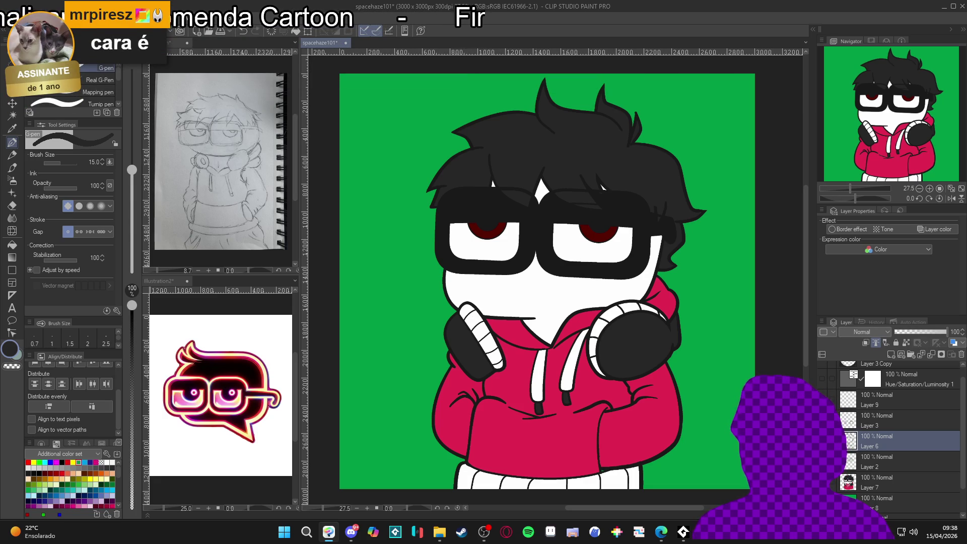
{"action": "left_click", "coordinate": [855, 427]}
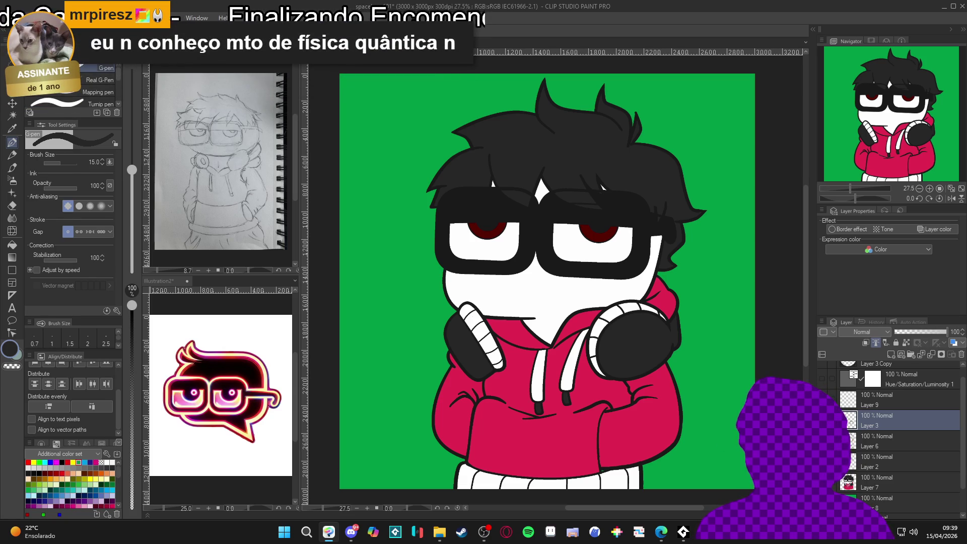
{"action": "left_click_drag", "start_coordinate": [508, 407], "coordinate": [556, 414]}
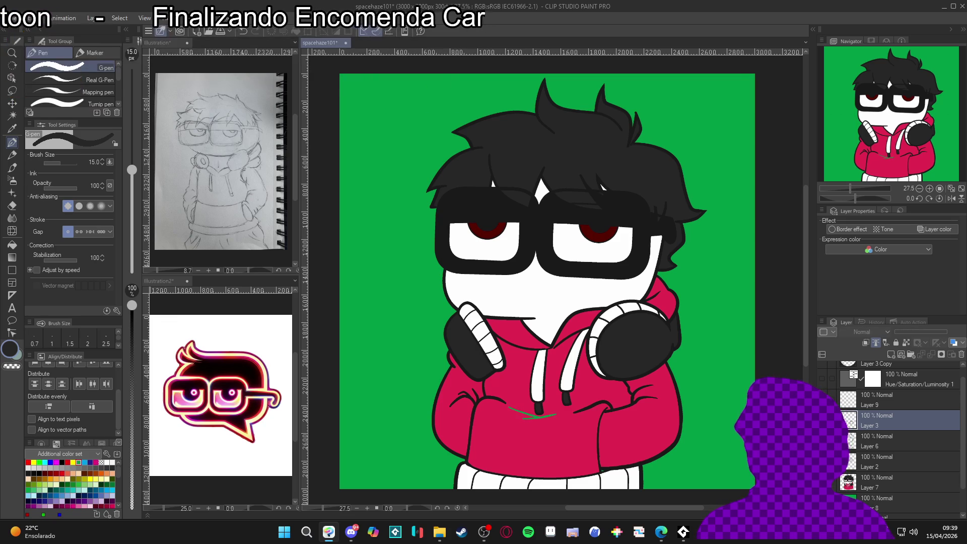
On Layer 7, undo twice, removing the green background fill and Layer 8.
{"action": "left_click", "coordinate": [886, 483]}
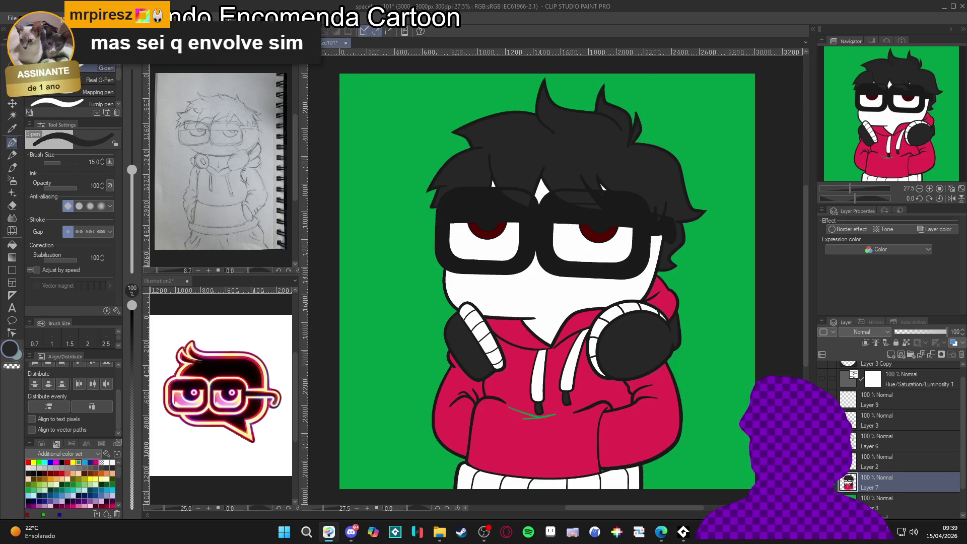
{"action": "key", "text": "ctrl+z"}
{"action": "key", "text": "ctrl+z"}
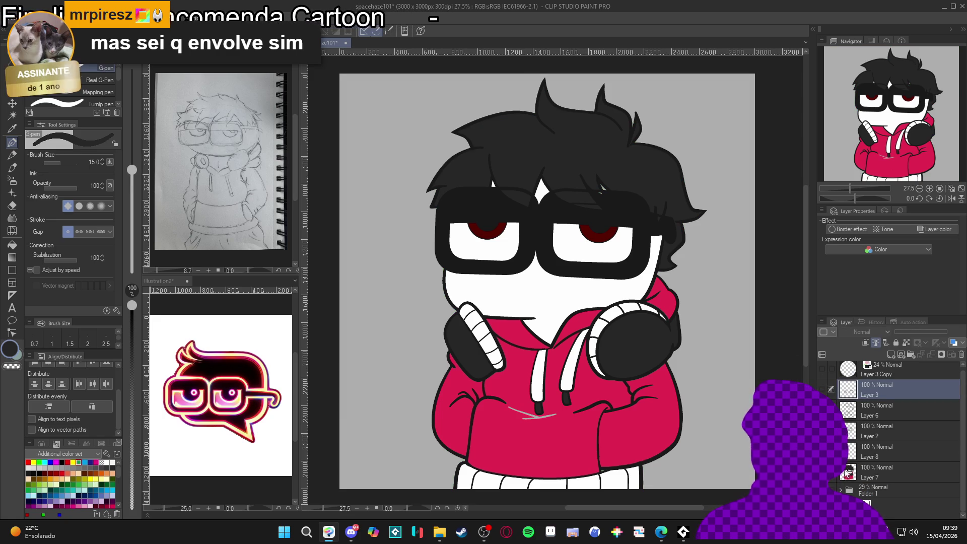
{"action": "key", "text": "ctrl+z"}
{"action": "key", "text": "ctrl+z"}
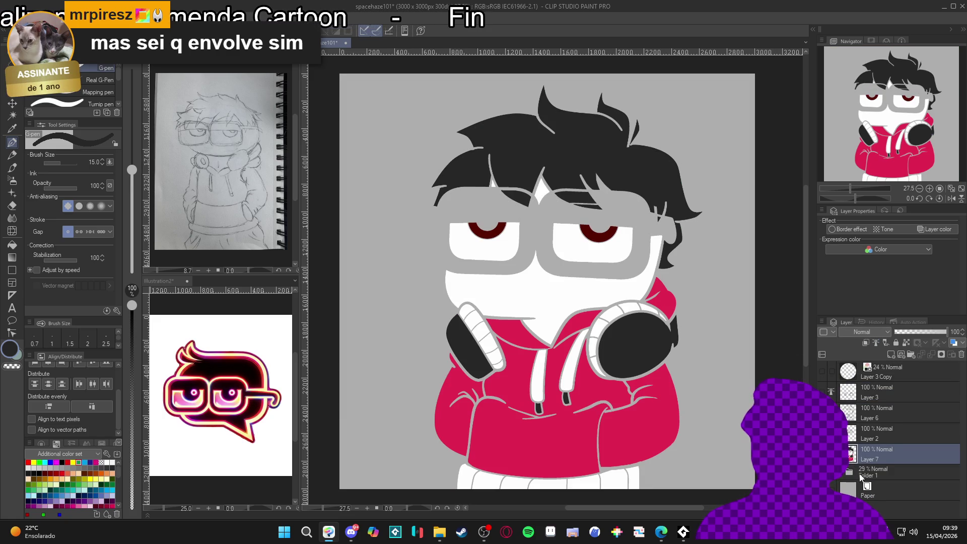
Restore the solid black fill in the glasses frames using the Fill tool with a dark colour.
{"action": "key", "text": "ctrl+y"}
{"action": "key", "text": "ctrl+y"}
{"action": "key", "text": "ctrl+y"}
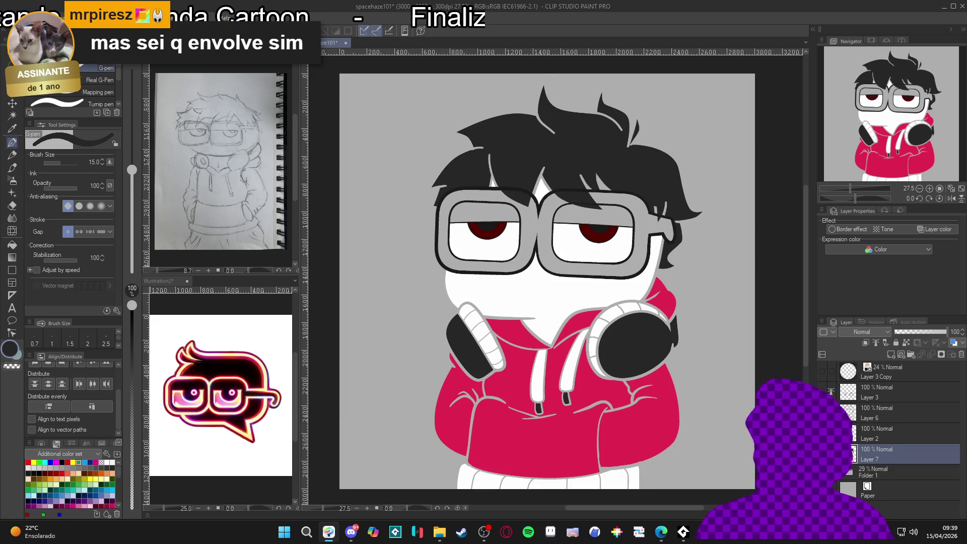
{"action": "key", "text": "g"}
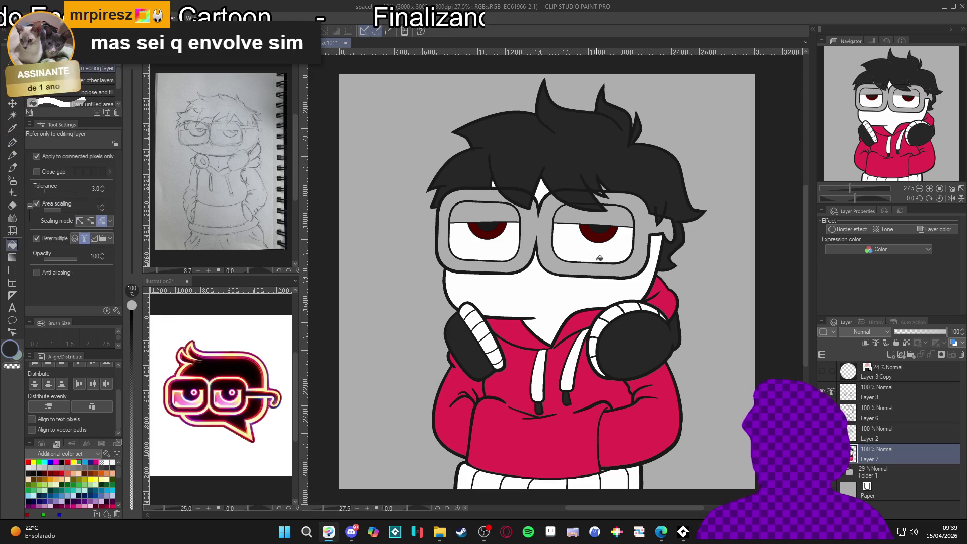
{"action": "left_click", "coordinate": [27, 474]}
{"action": "key", "text": "ctrl+y"}
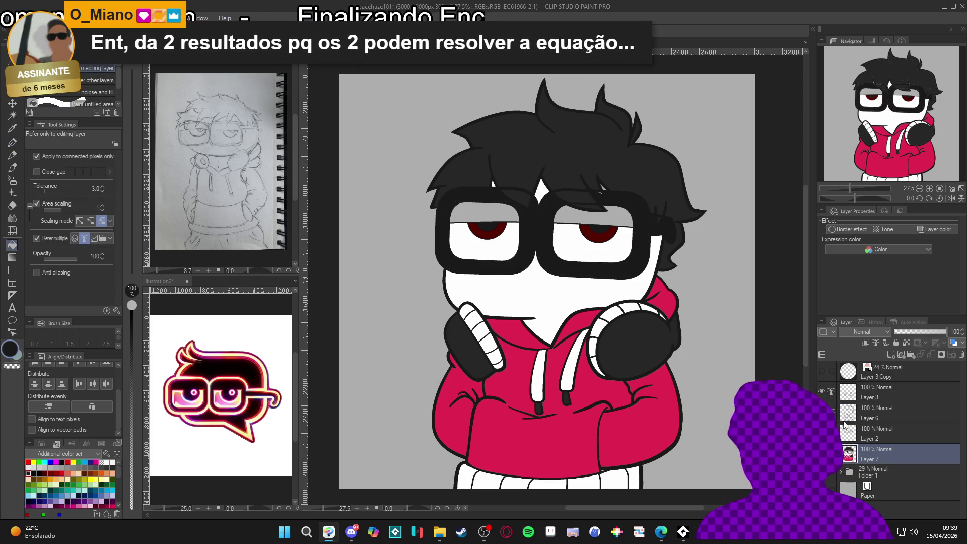
{"action": "left_click", "coordinate": [821, 391]}
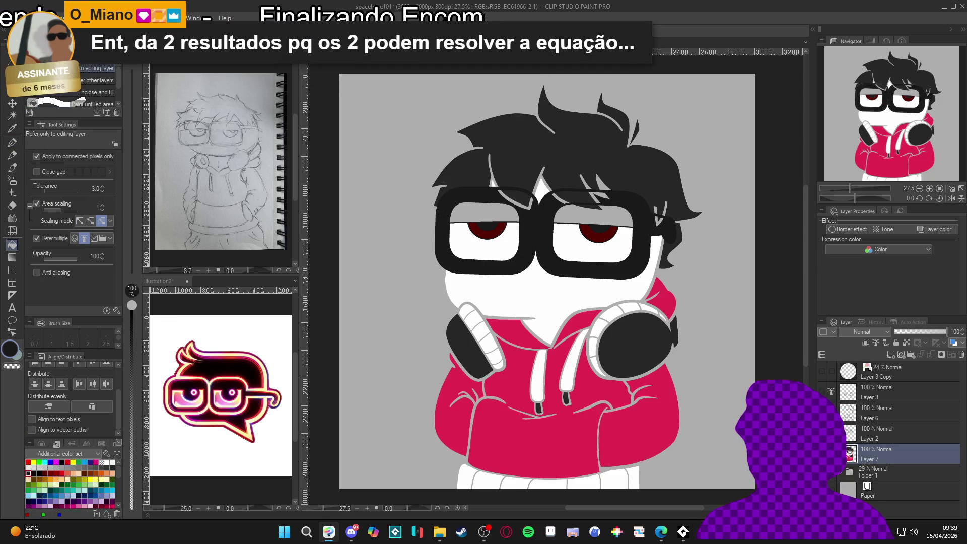
{"action": "left_click", "coordinate": [821, 391]}
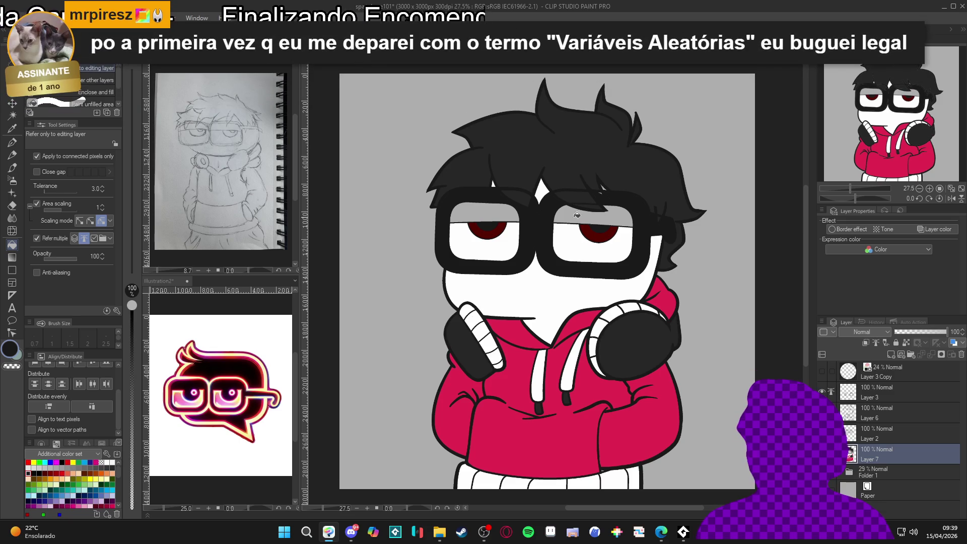
Fill the gaps atop both glasses frames black, then add a new Layer 8 beneath Layer 7.
{"action": "left_click", "coordinate": [590, 219]}
{"action": "left_click", "coordinate": [476, 219]}
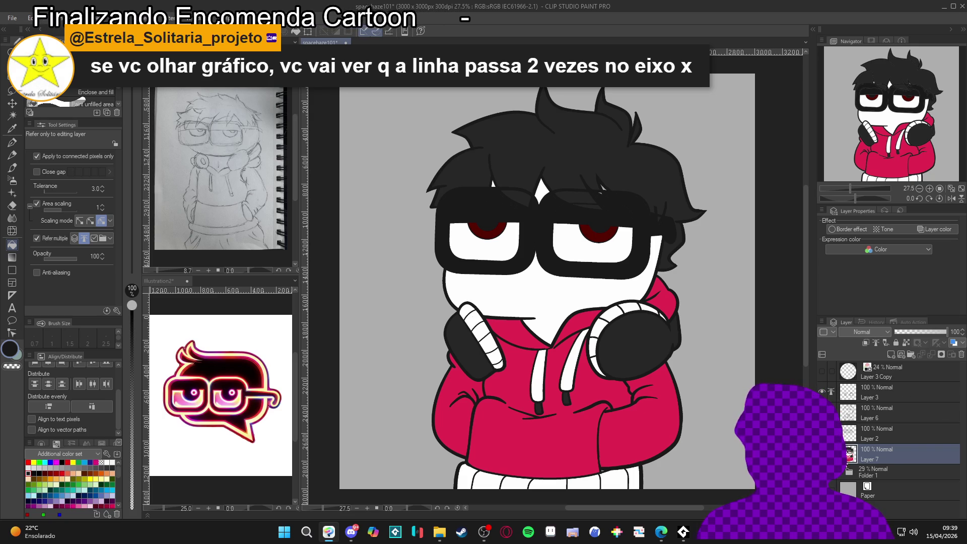
{"action": "key", "text": "ctrl+shift+n"}
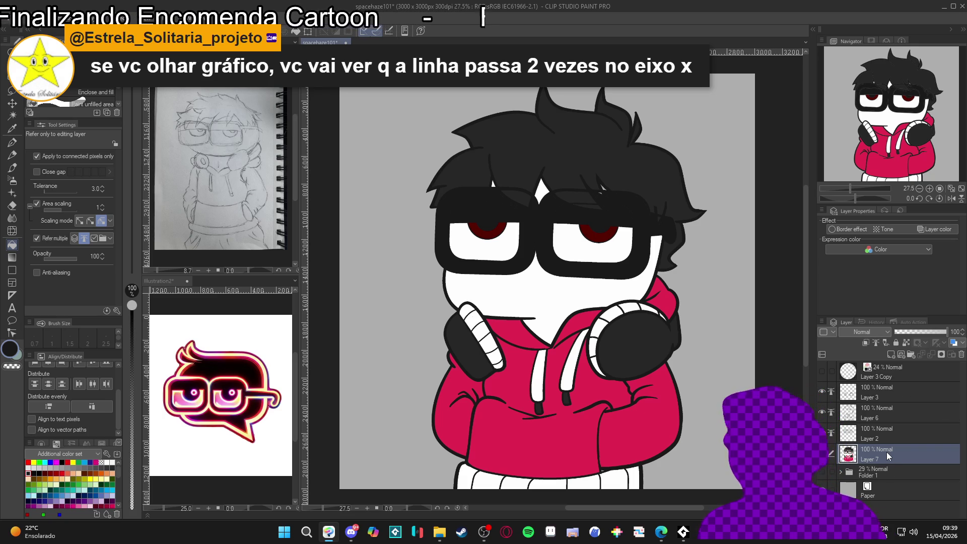
{"action": "left_click_drag", "start_coordinate": [884, 451], "coordinate": [898, 483]}
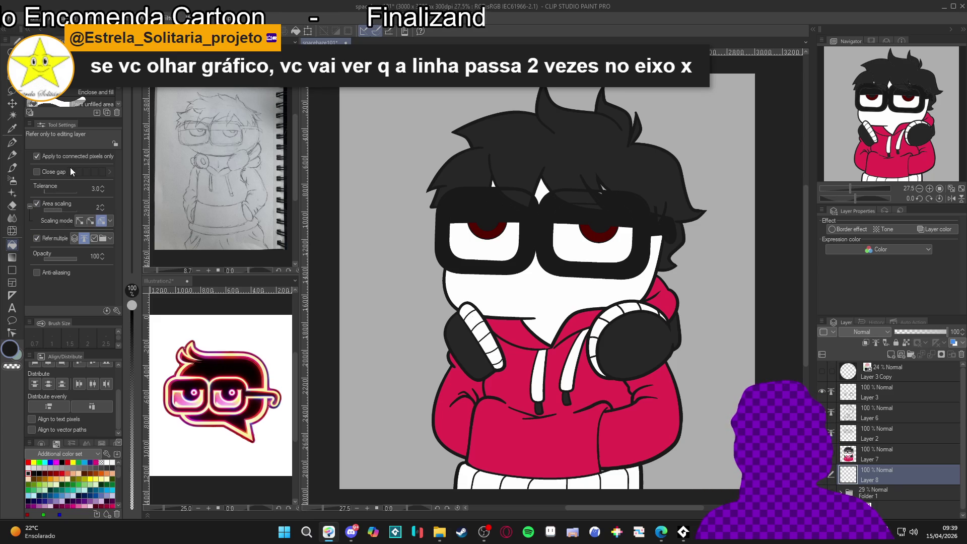
Fill the grey background green on Layer 8, referencing only connected pixels on one layer.
{"action": "left_click", "coordinate": [88, 155]}
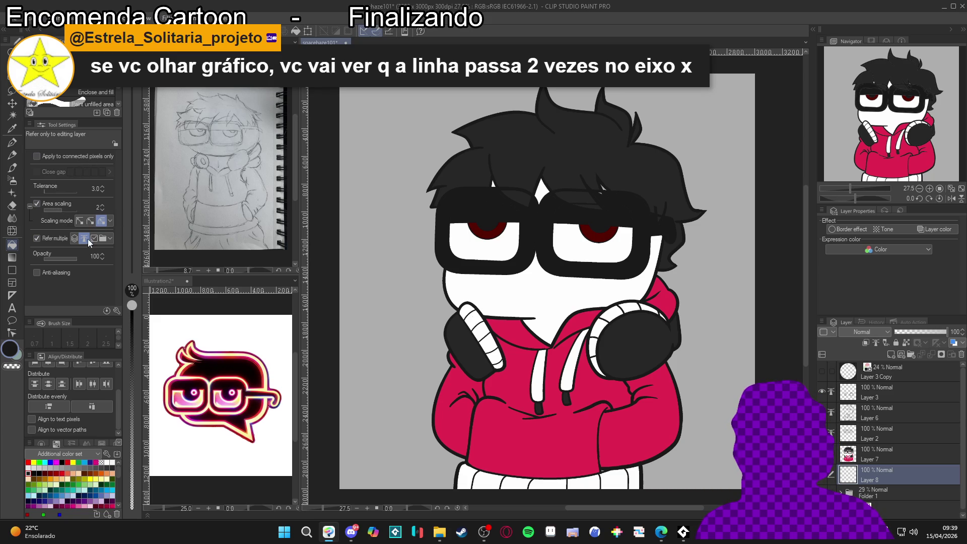
{"action": "left_click", "coordinate": [73, 484]}
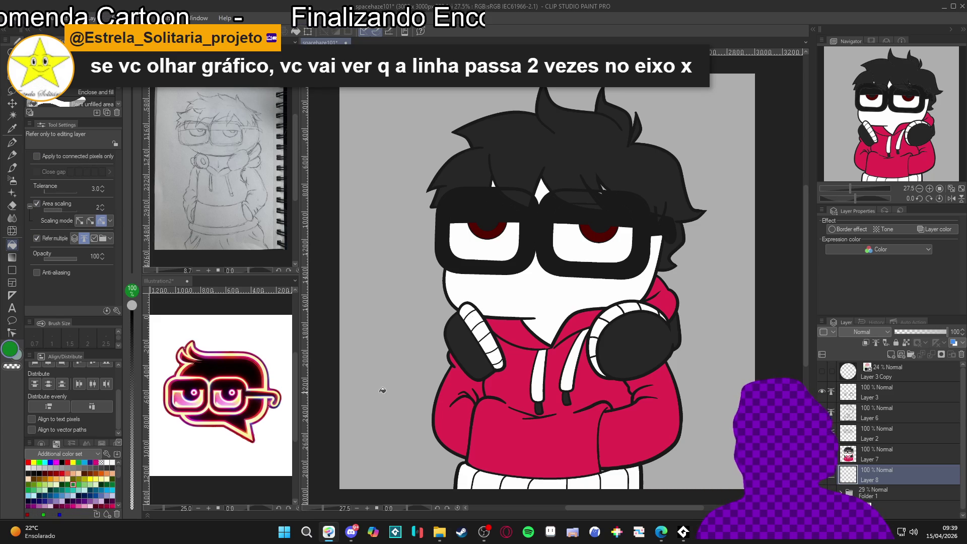
{"action": "left_click", "coordinate": [383, 390]}
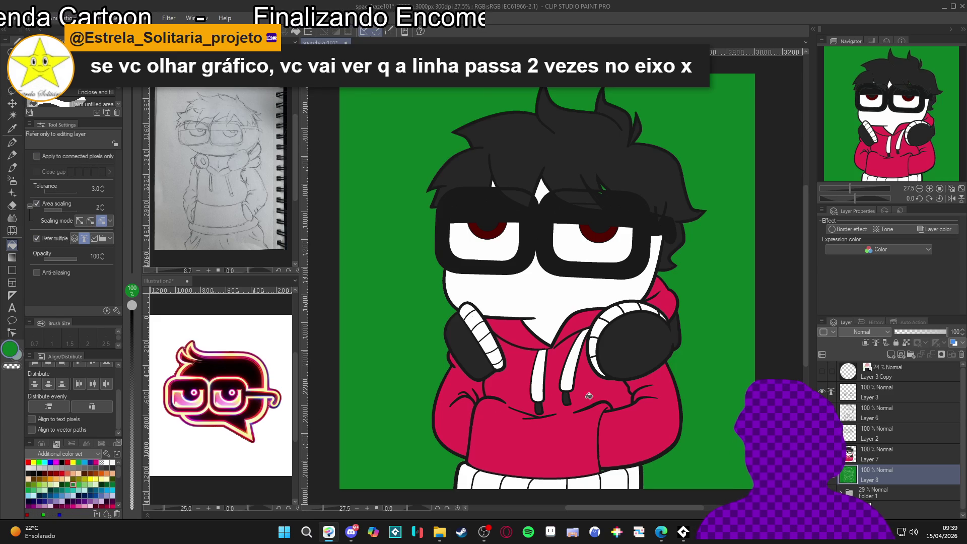
{"action": "key", "text": "ctrl+z"}
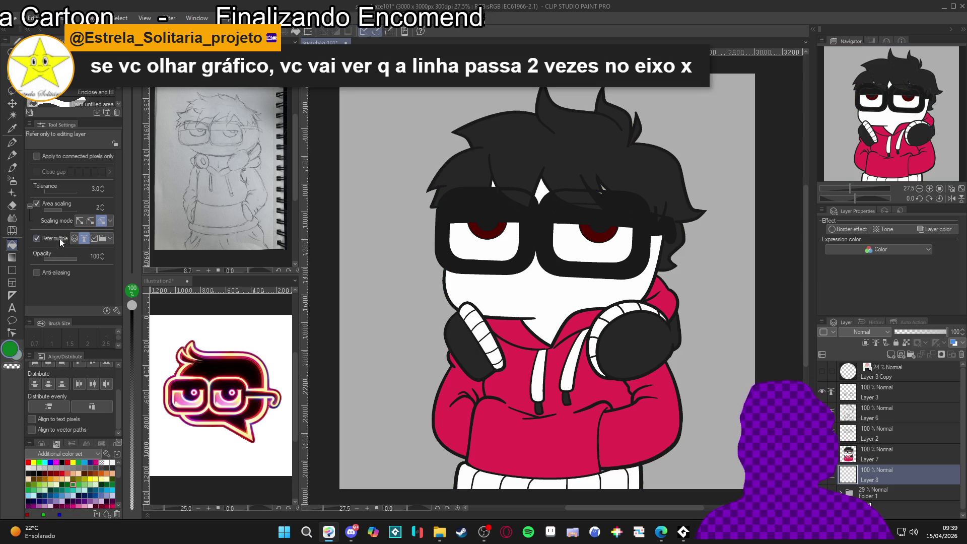
{"action": "left_click", "coordinate": [59, 240]}
{"action": "left_click", "coordinate": [71, 155]}
{"action": "left_click", "coordinate": [389, 300]}
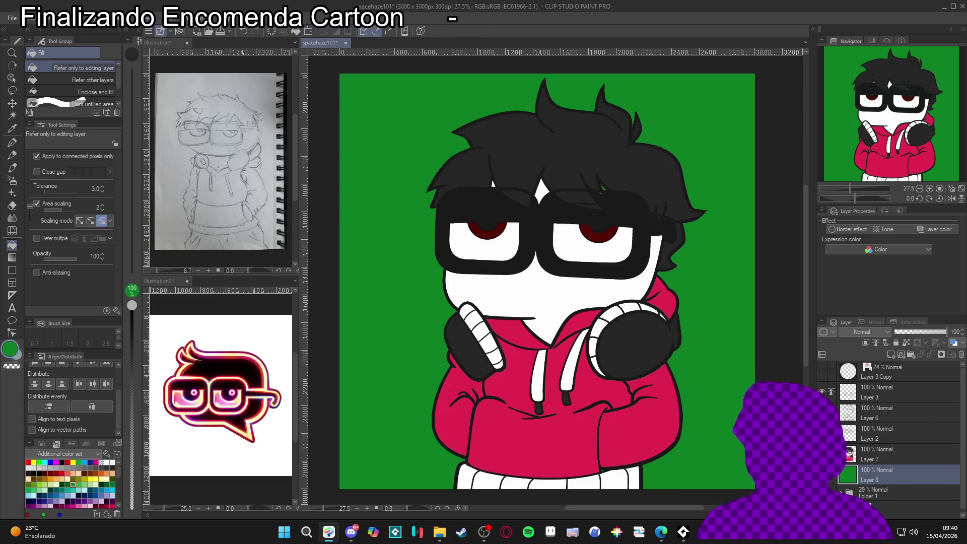
On Layer 7, pick white and enable Refer multiple for the Fill tool, framing the face.
{"action": "left_click", "coordinate": [877, 453]}
{"action": "scroll", "coordinate": [545, 294], "scroll_direction": "up", "scroll_amount": 1}
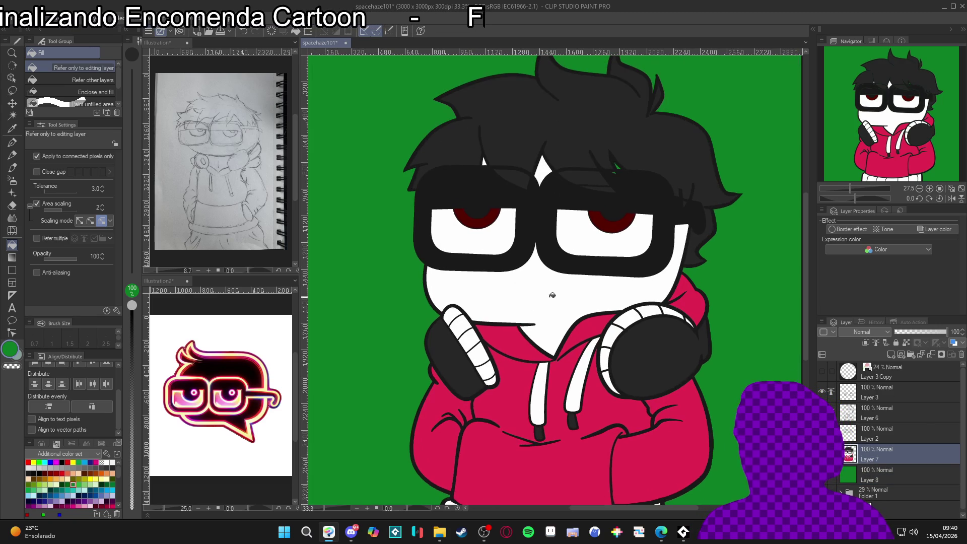
{"action": "left_click", "coordinate": [545, 294], "text": "alt"}
{"action": "scroll", "coordinate": [621, 178], "scroll_direction": "up", "scroll_amount": 3}
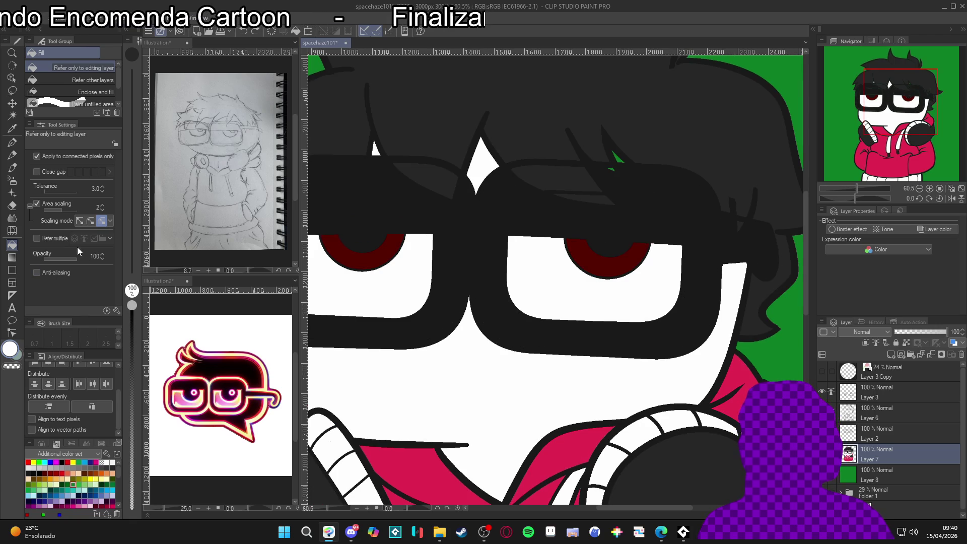
{"action": "left_click", "coordinate": [48, 240]}
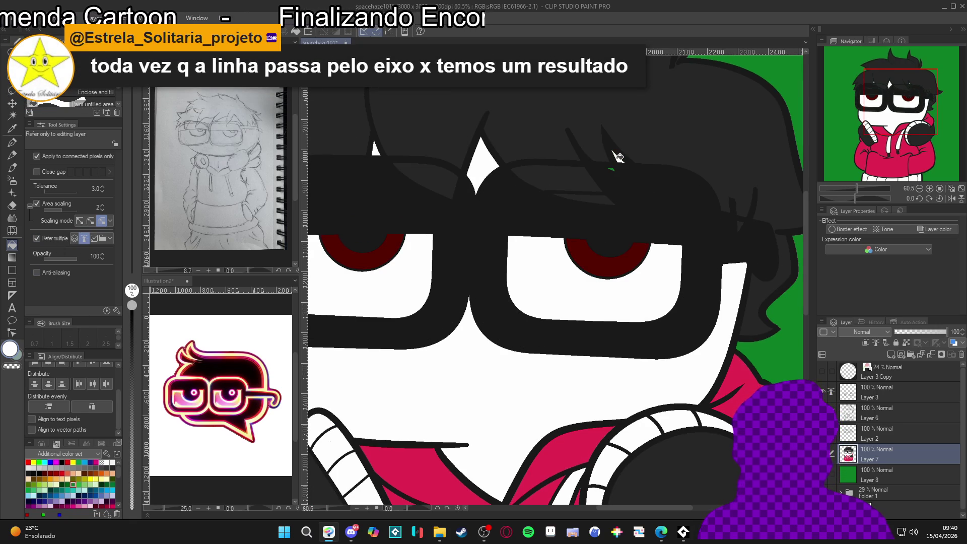
{"action": "scroll", "coordinate": [611, 170], "scroll_direction": "up", "scroll_amount": 3}
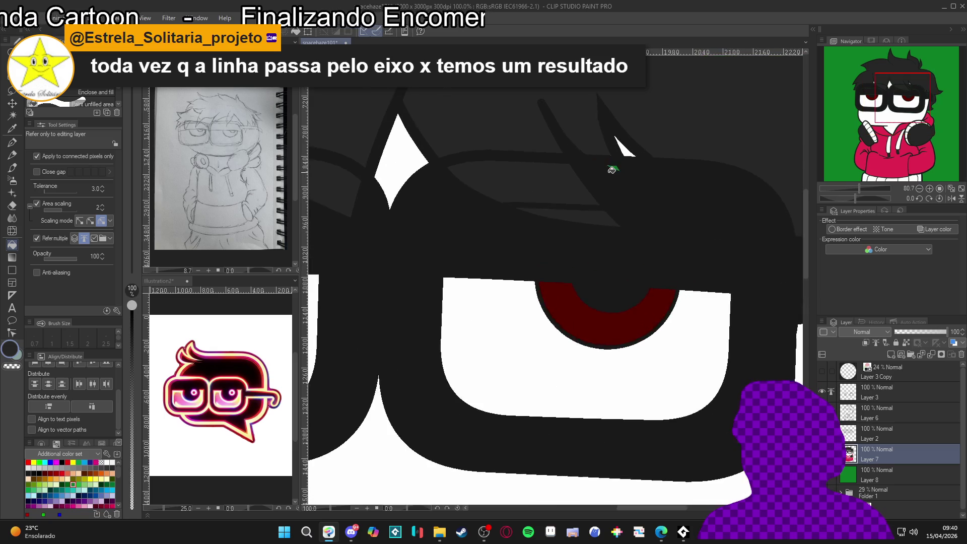
{"action": "scroll", "coordinate": [611, 170], "scroll_direction": "up", "scroll_amount": 2}
{"action": "scroll", "coordinate": [615, 166], "scroll_direction": "down", "scroll_amount": 6}
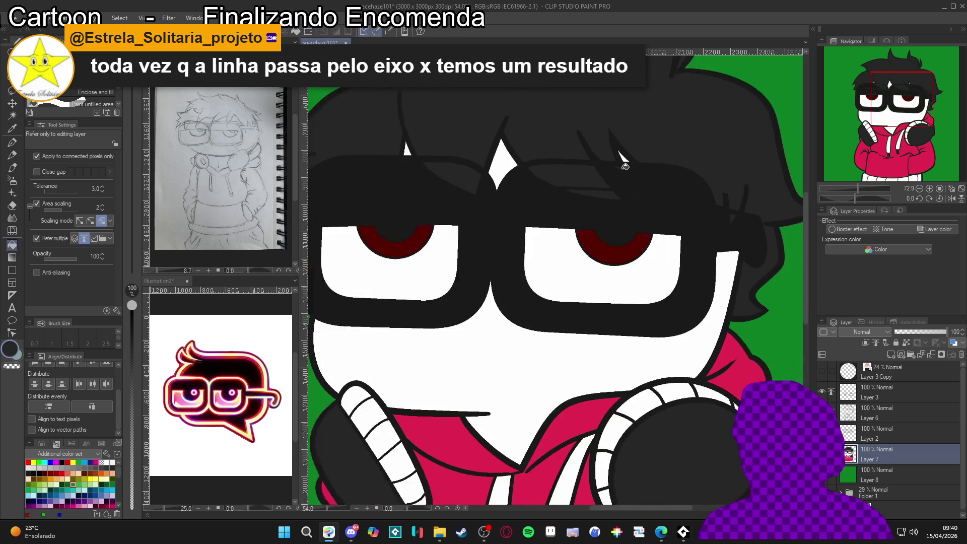
{"action": "left_click_drag", "start_coordinate": [618, 181], "coordinate": [621, 255]}
{"action": "scroll", "coordinate": [623, 218], "scroll_direction": "down", "scroll_amount": 2}
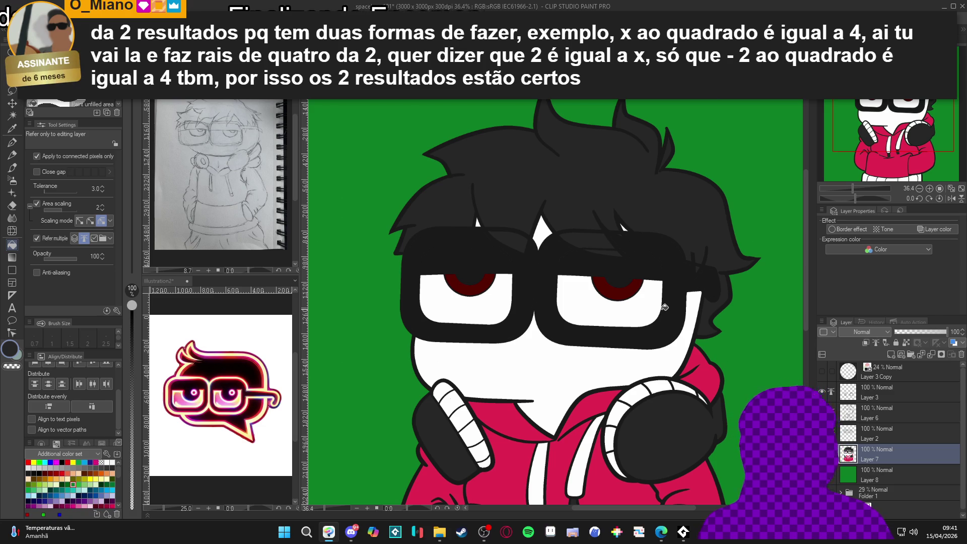
Switch to the G-pen with the hoodie's crimson colour and select Layer 3.
{"action": "scroll", "coordinate": [628, 307], "scroll_direction": "down", "scroll_amount": 1}
{"action": "scroll", "coordinate": [628, 307], "scroll_direction": "down", "scroll_amount": 1}
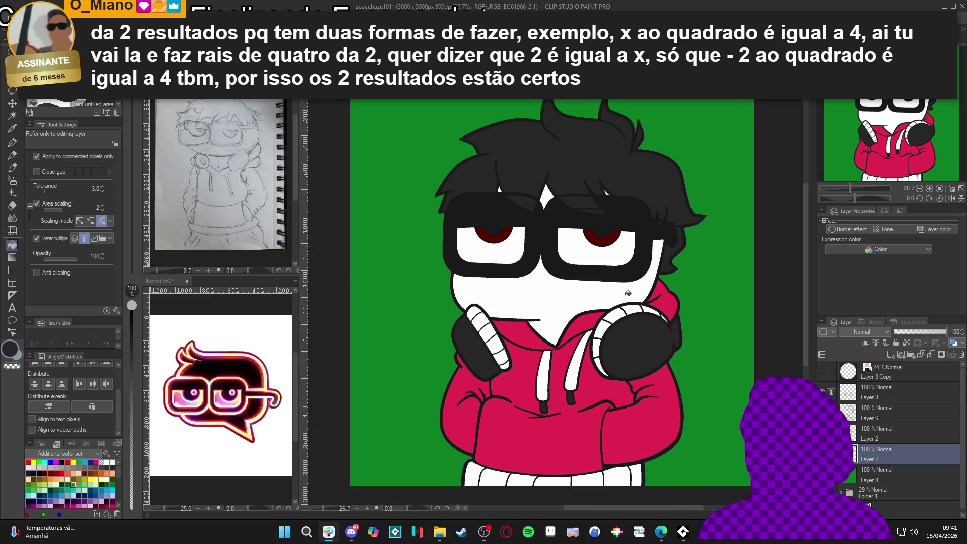
{"action": "scroll", "coordinate": [624, 312], "scroll_direction": "down", "scroll_amount": 1}
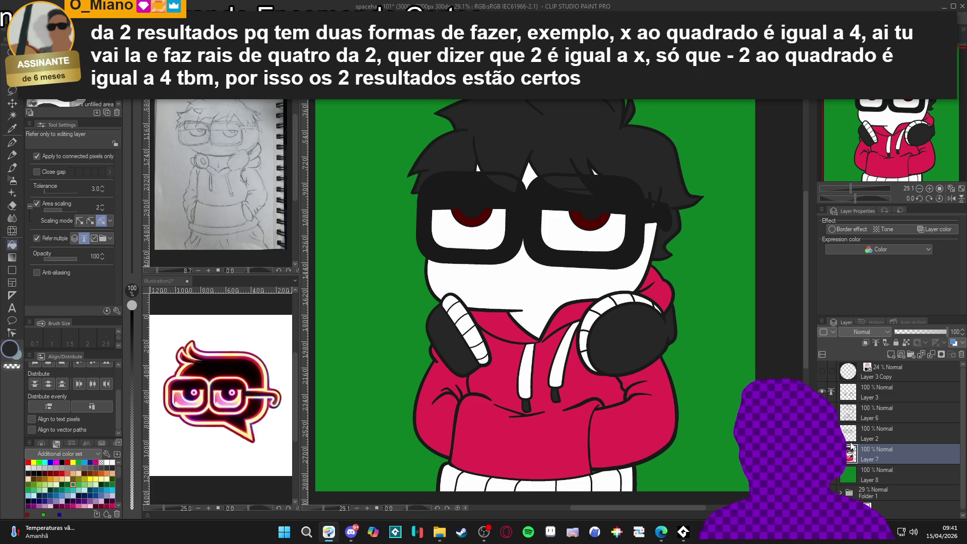
{"action": "key", "text": "p"}
{"action": "left_click", "coordinate": [610, 441], "text": "alt"}
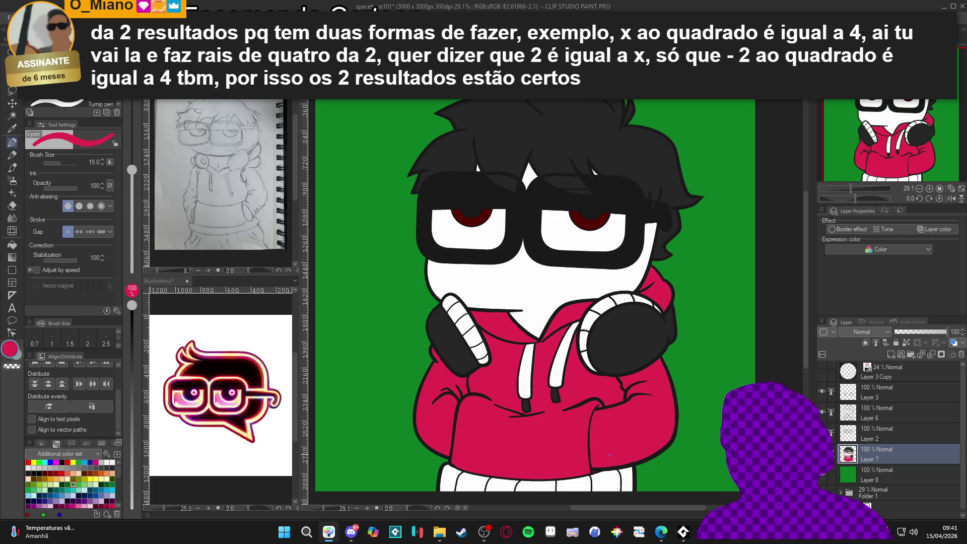
{"action": "scroll", "coordinate": [630, 366], "scroll_direction": "down", "scroll_amount": 2}
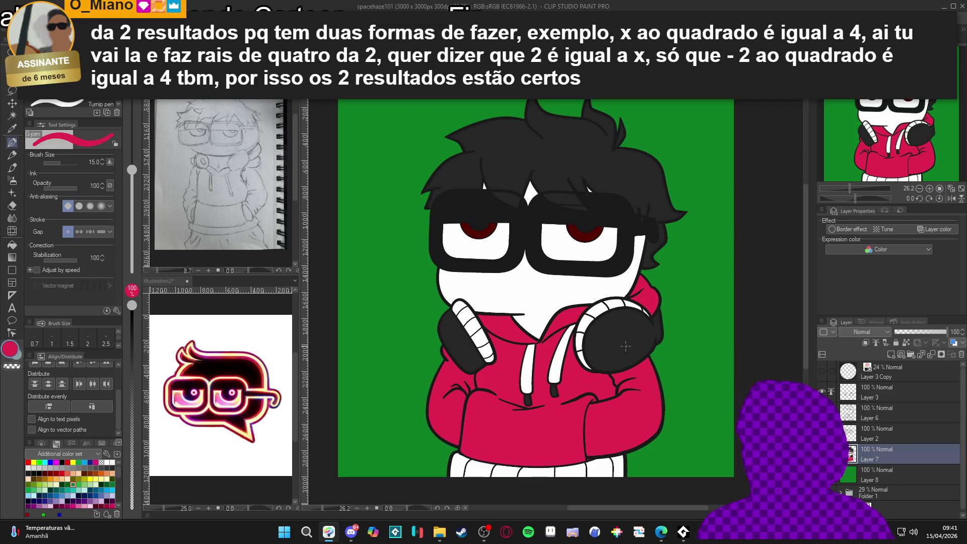
{"action": "scroll", "coordinate": [625, 346], "scroll_direction": "up", "scroll_amount": 2}
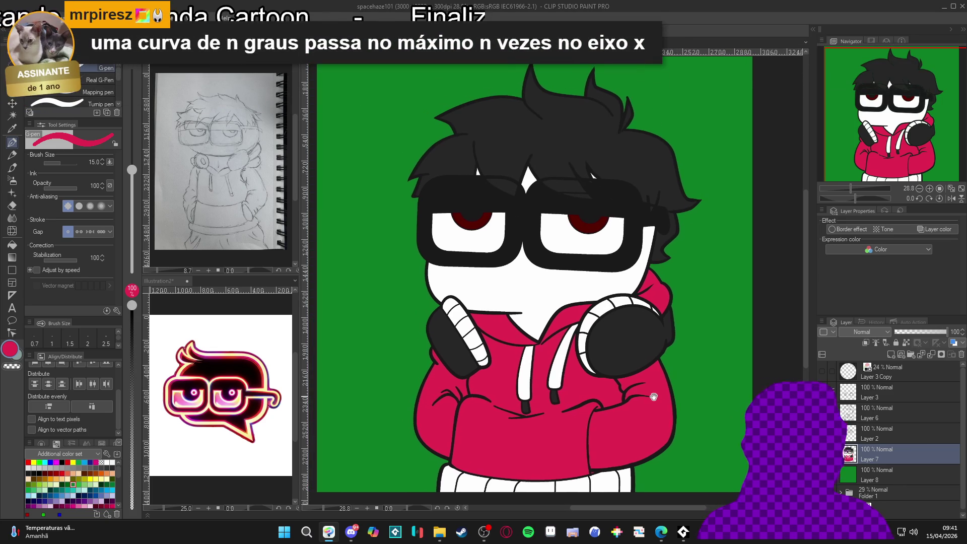
{"action": "scroll", "coordinate": [670, 403], "scroll_direction": "down", "scroll_amount": 1}
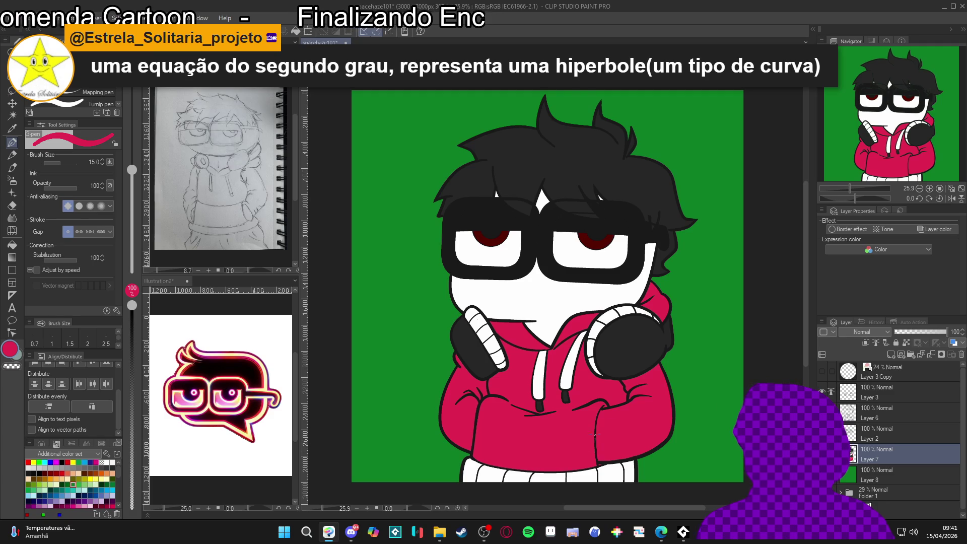
{"action": "scroll", "coordinate": [604, 431], "scroll_direction": "up", "scroll_amount": 1}
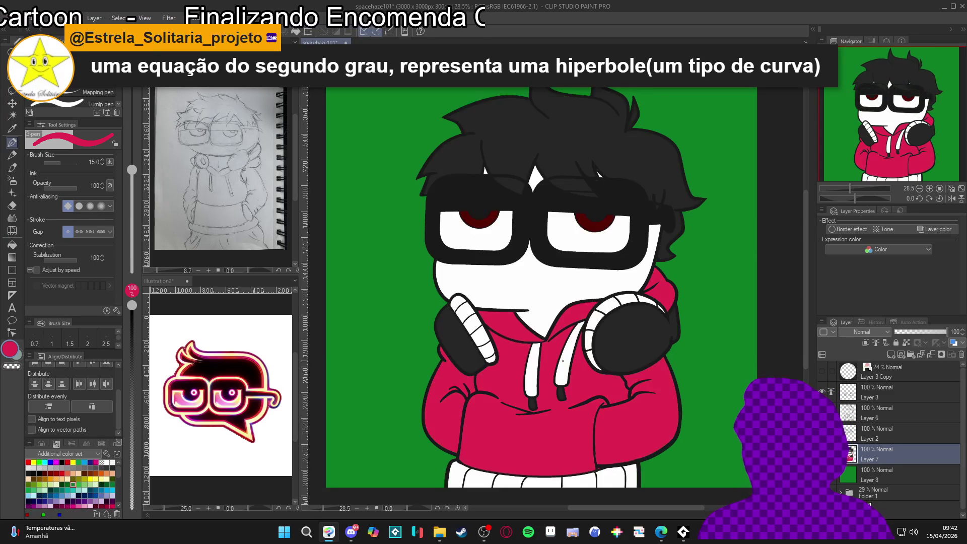
{"action": "left_click_drag", "start_coordinate": [565, 361], "coordinate": [571, 362]}
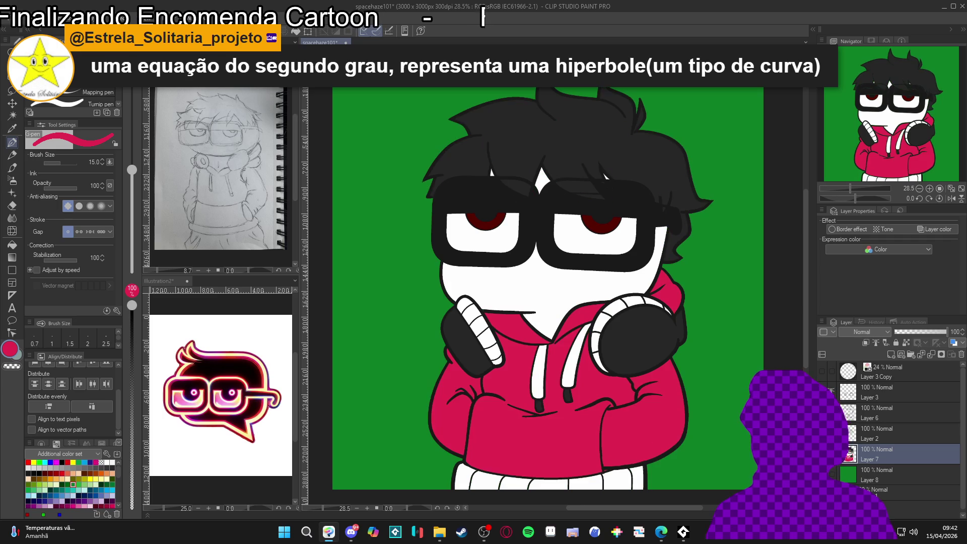
{"action": "left_click", "coordinate": [874, 395]}
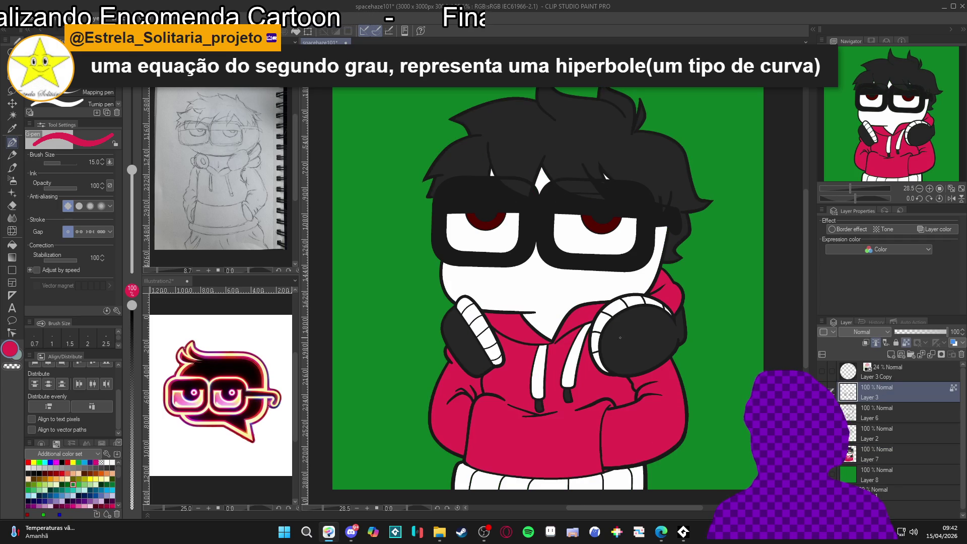
{"action": "scroll", "coordinate": [487, 336], "scroll_direction": "up", "scroll_amount": 3}
{"action": "scroll", "coordinate": [487, 336], "scroll_direction": "down", "scroll_amount": 4}
{"action": "key", "text": "ctrl+s"}
{"action": "left_click", "coordinate": [861, 458]}
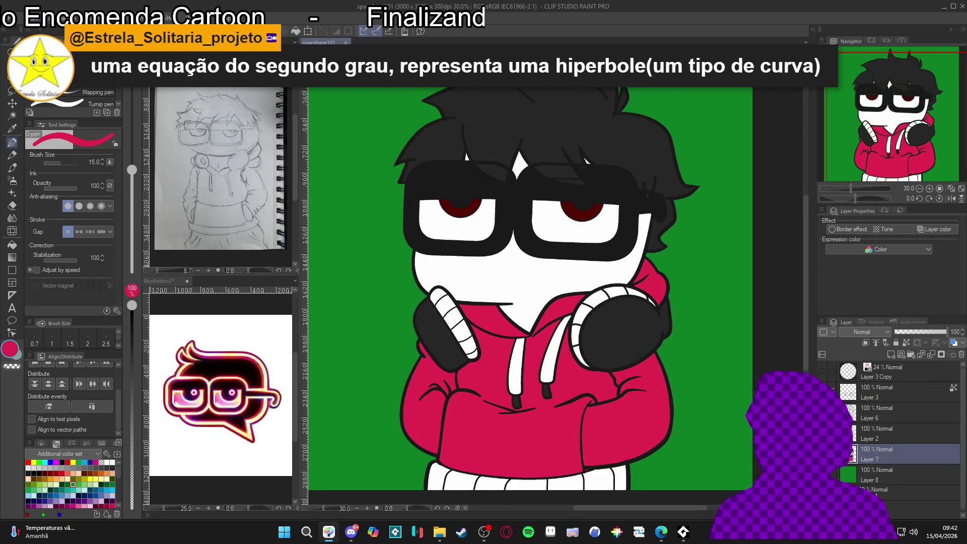
{"action": "key", "text": "w"}
{"action": "left_click", "coordinate": [592, 415]}
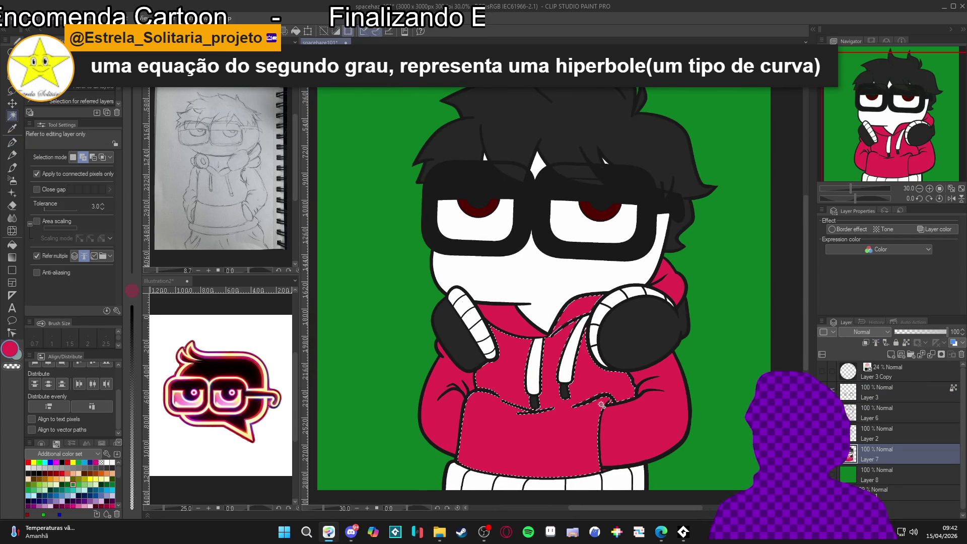
{"action": "key", "text": "ctrl+d"}
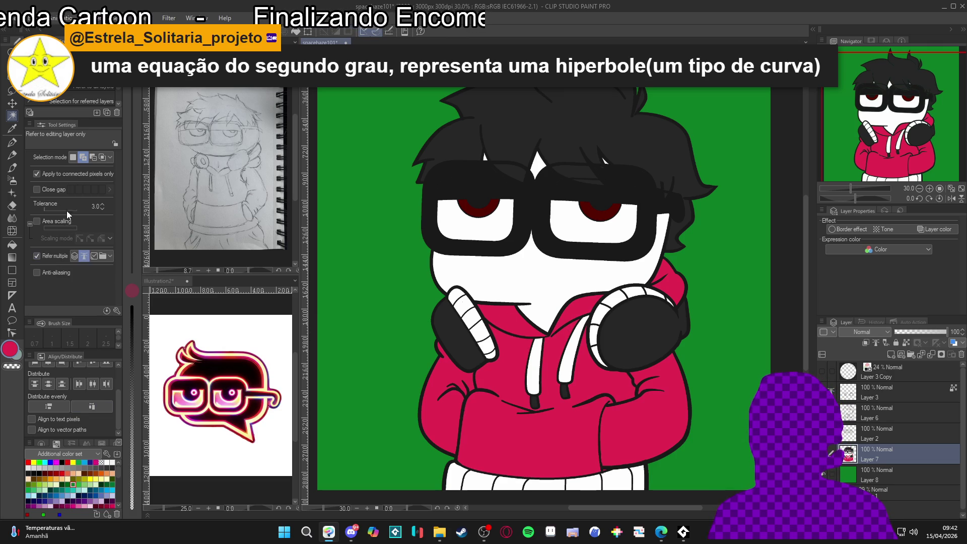
{"action": "left_click", "coordinate": [80, 177]}
{"action": "left_click", "coordinate": [506, 452]}
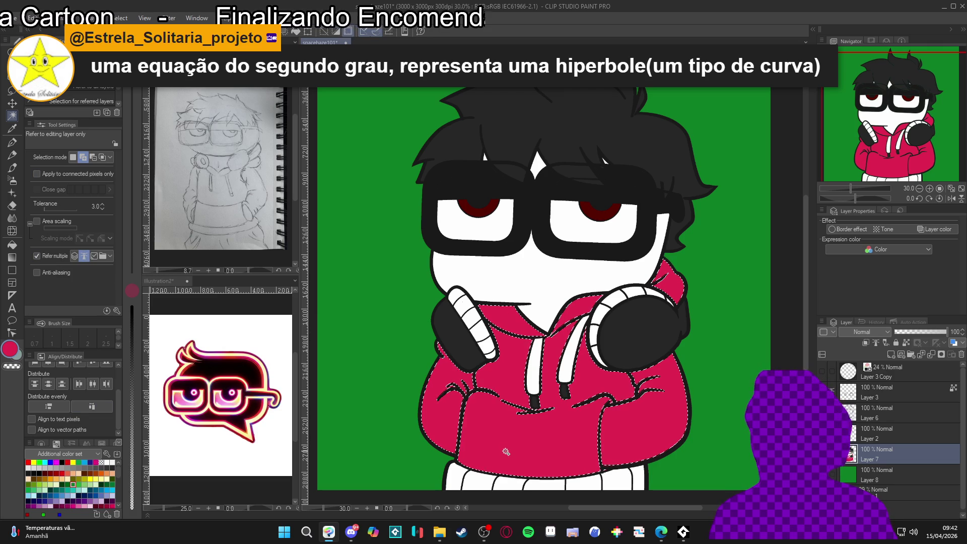
{"action": "key", "text": "ctrl+d"}
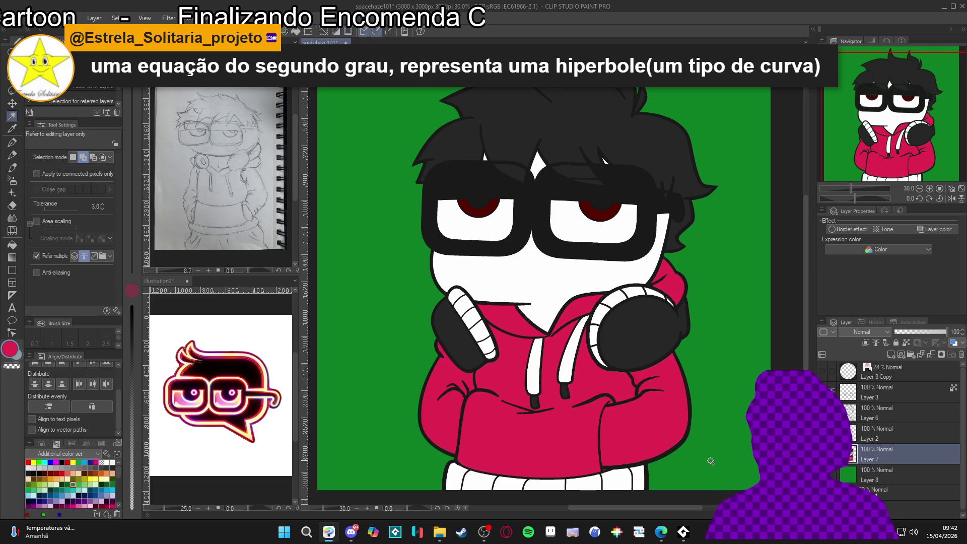
{"action": "key", "text": "p"}
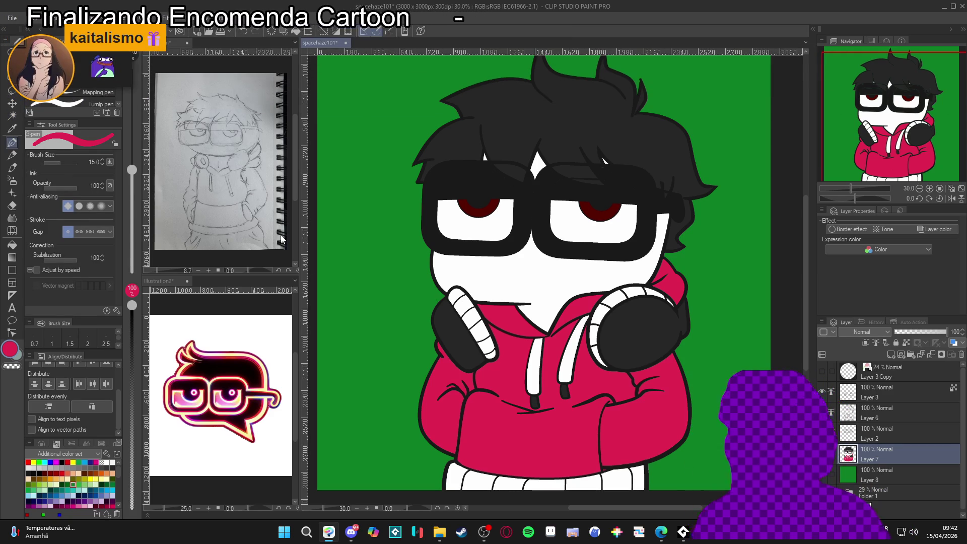
{"action": "scroll", "coordinate": [625, 429], "scroll_direction": "down", "scroll_amount": 1}
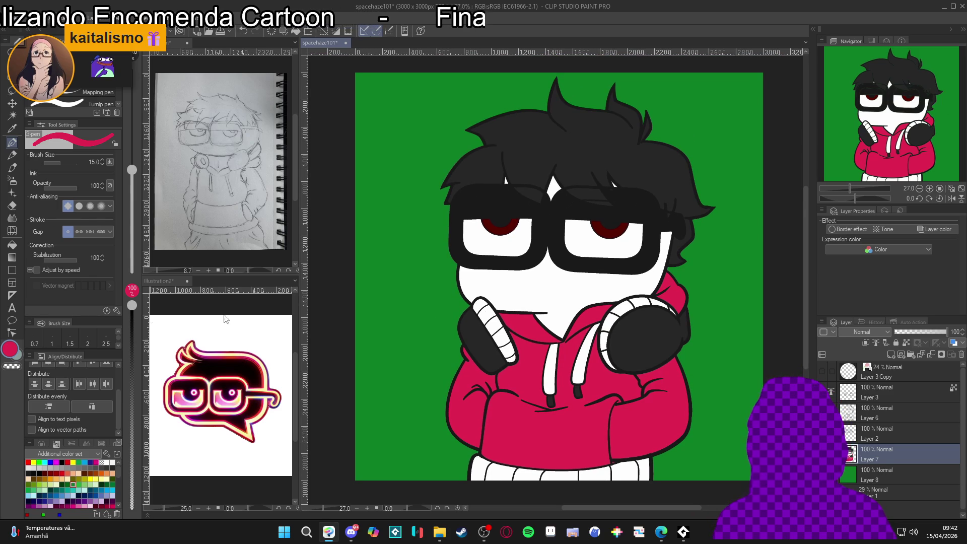
Change the drawing colour to dark magenta 980A67.
{"action": "double_click", "coordinate": [12, 348]}
{"action": "left_click", "coordinate": [323, 180]}
{"action": "left_click_drag", "start_coordinate": [341, 163], "coordinate": [328, 197]}
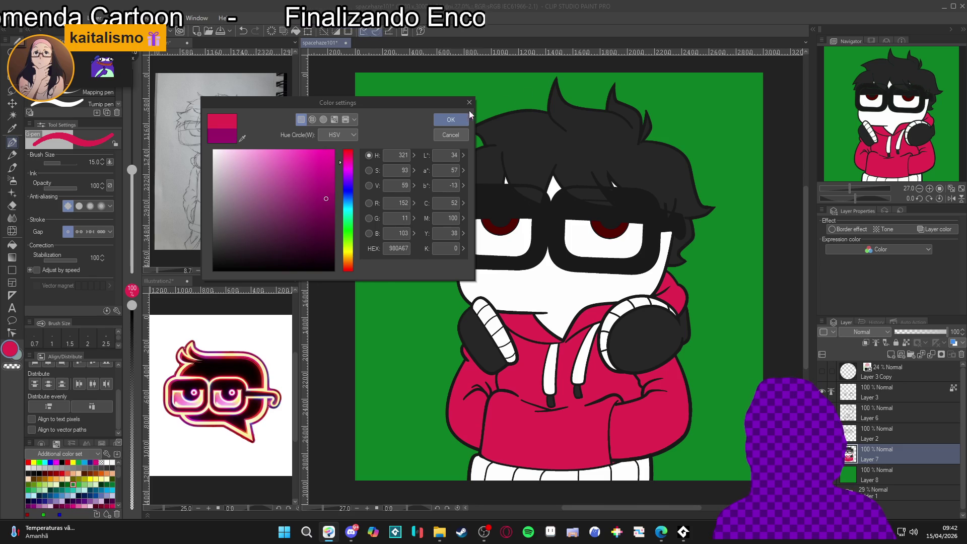
{"action": "left_click", "coordinate": [451, 119]}
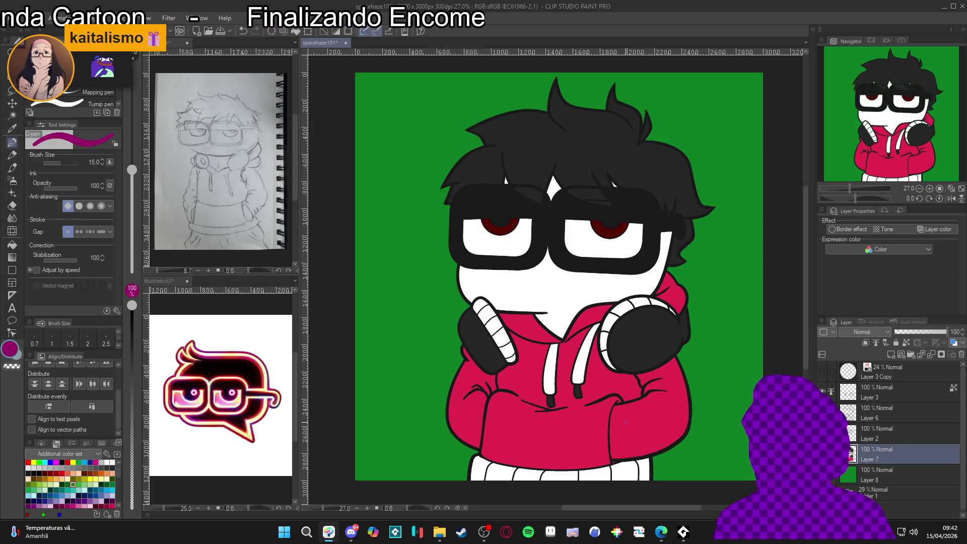
Shade the hoodie's left side with dark magenta, rotating the canvas view as needed.
{"action": "mouse_move", "coordinate": [626, 423]}
{"action": "left_mouse_down"}
{"action": "mouse_move", "coordinate": [531, 434]}
{"action": "mouse_move", "coordinate": [386, 319]}
{"action": "left_mouse_up"}
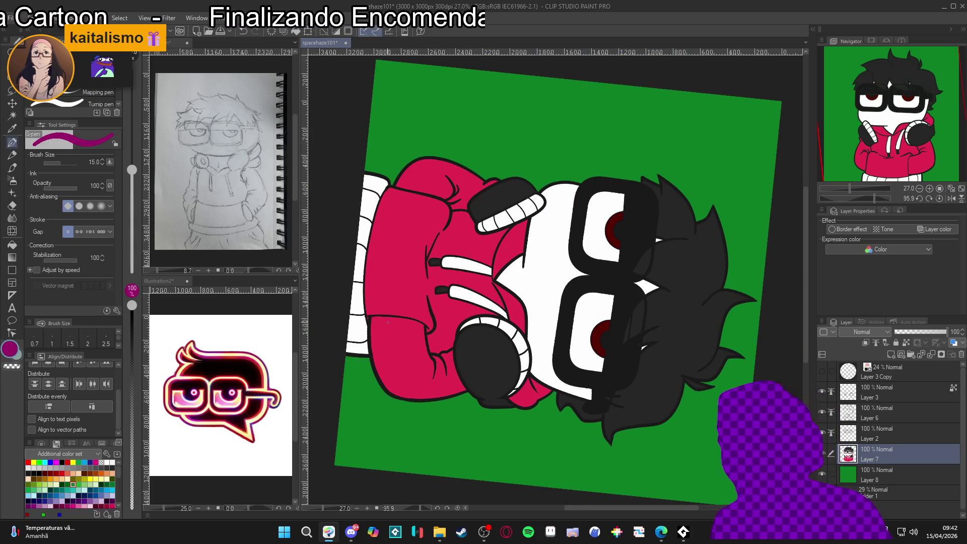
{"action": "mouse_move", "coordinate": [403, 375]}
{"action": "left_mouse_down"}
{"action": "mouse_move", "coordinate": [419, 398]}
{"action": "mouse_move", "coordinate": [372, 353]}
{"action": "mouse_move", "coordinate": [453, 176]}
{"action": "mouse_move", "coordinate": [655, 166]}
{"action": "mouse_move", "coordinate": [731, 272]}
{"action": "left_mouse_up"}
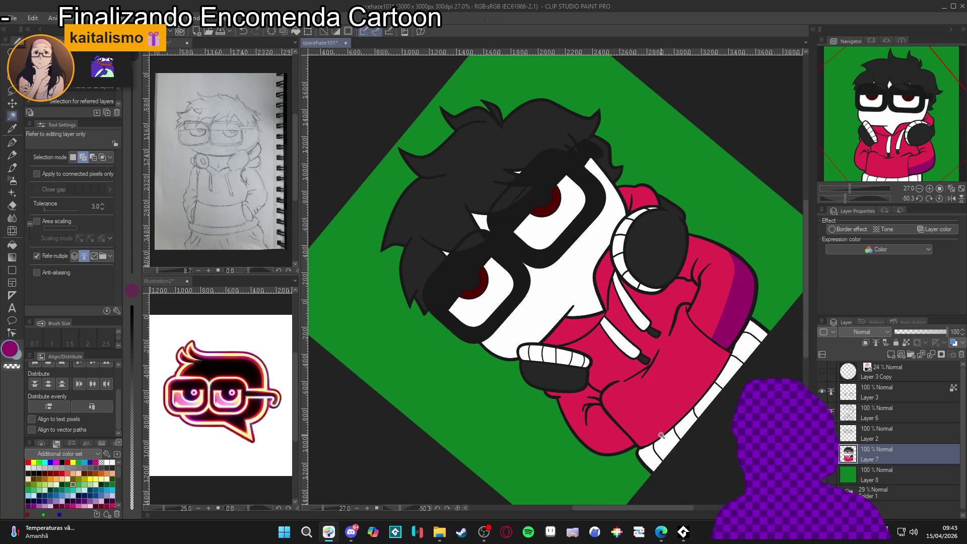
{"action": "key", "text": "t"}
{"action": "mouse_move", "coordinate": [557, 442]}
{"action": "left_mouse_down"}
{"action": "mouse_move", "coordinate": [444, 393]}
{"action": "mouse_move", "coordinate": [397, 316]}
{"action": "mouse_move", "coordinate": [398, 272]}
{"action": "left_mouse_up"}
{"action": "key", "text": "p"}
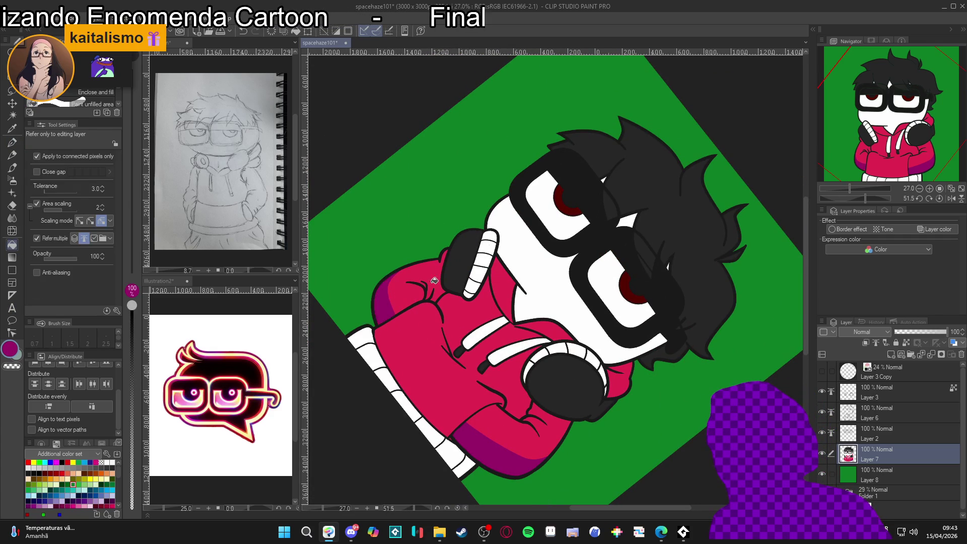
{"action": "key", "text": "ctrl+@"}
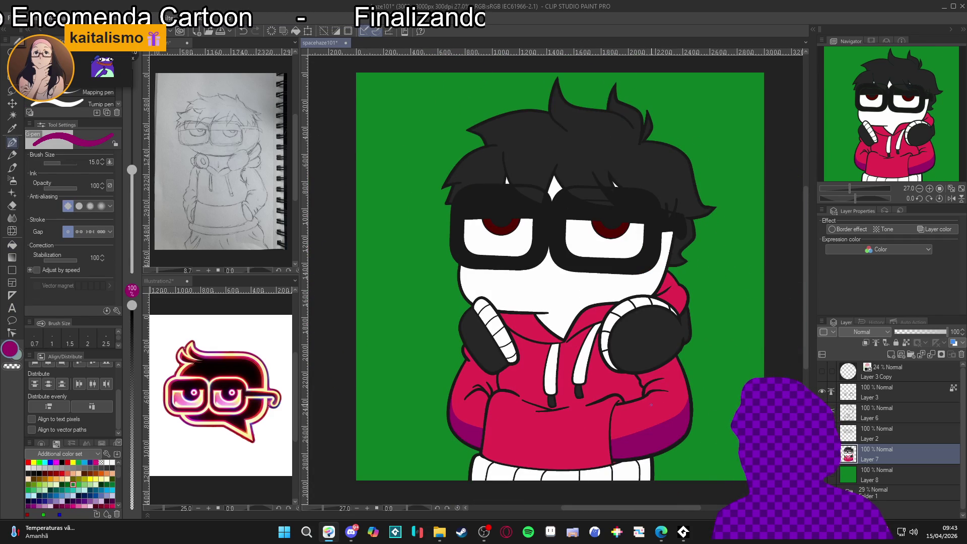
{"action": "mouse_move", "coordinate": [668, 409]}
{"action": "left_mouse_down"}
{"action": "mouse_move", "coordinate": [630, 453]}
{"action": "mouse_move", "coordinate": [509, 436]}
{"action": "left_mouse_up"}
{"action": "key", "text": "w"}
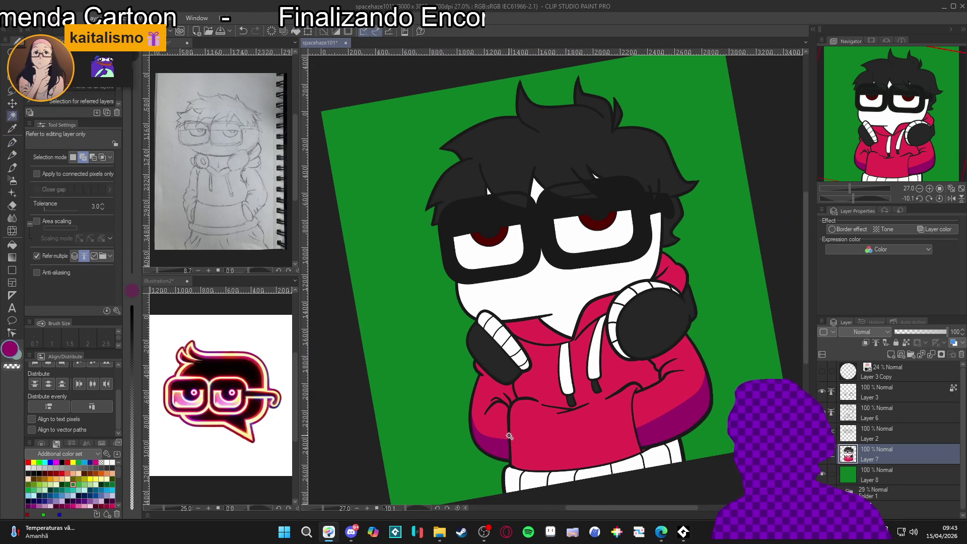
{"action": "key", "text": "p"}
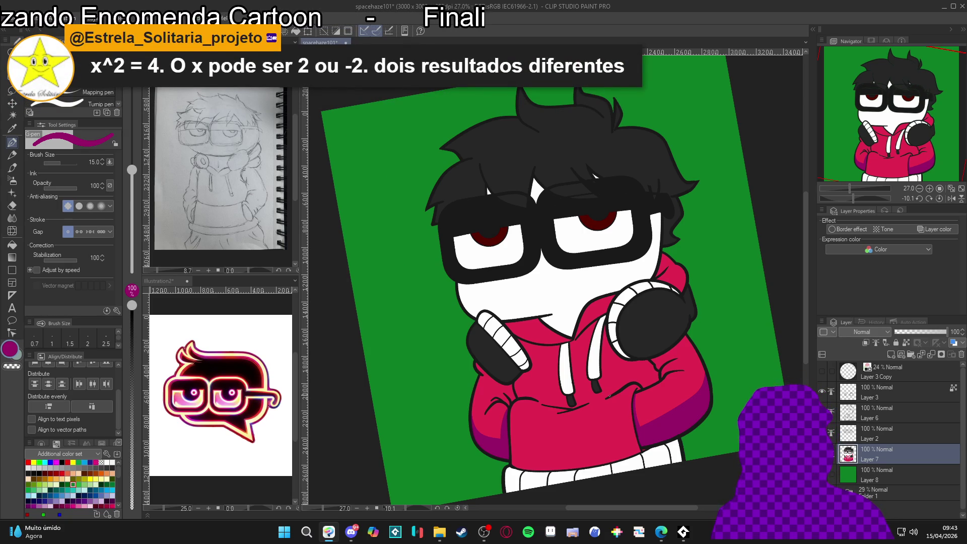
With a size-25 brush, paint shading on the hoodie pocket, sampling the red and magenta colours.
{"action": "key", "text": "bracketright"}
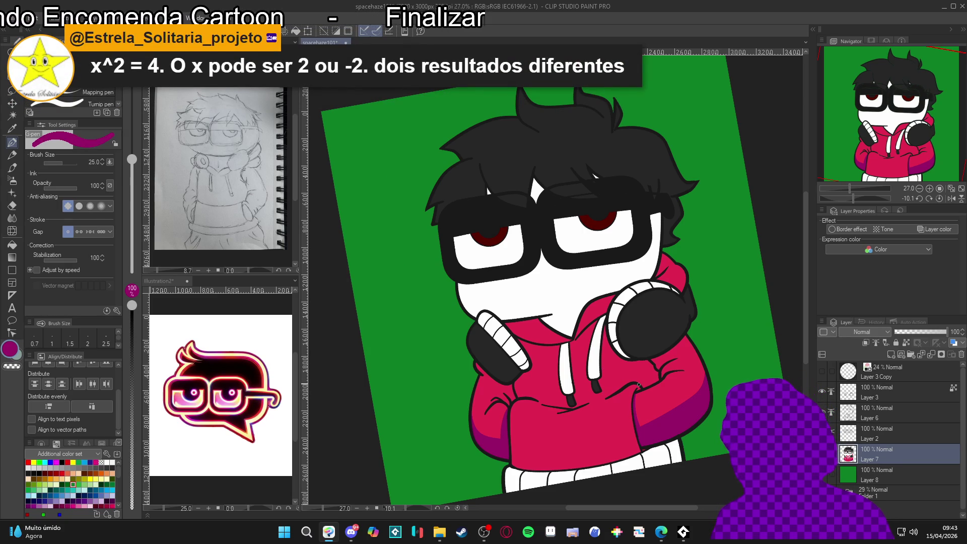
{"action": "left_click_drag", "start_coordinate": [627, 392], "coordinate": [633, 443]}
{"action": "left_click", "coordinate": [630, 398], "text": "alt"}
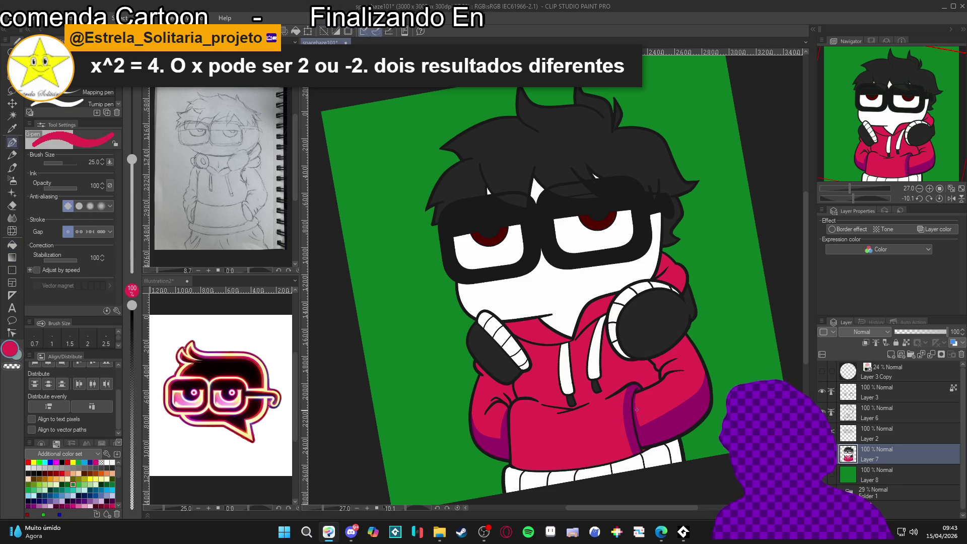
{"action": "left_click", "coordinate": [627, 394], "text": "alt"}
{"action": "left_click", "coordinate": [627, 446], "text": "alt"}
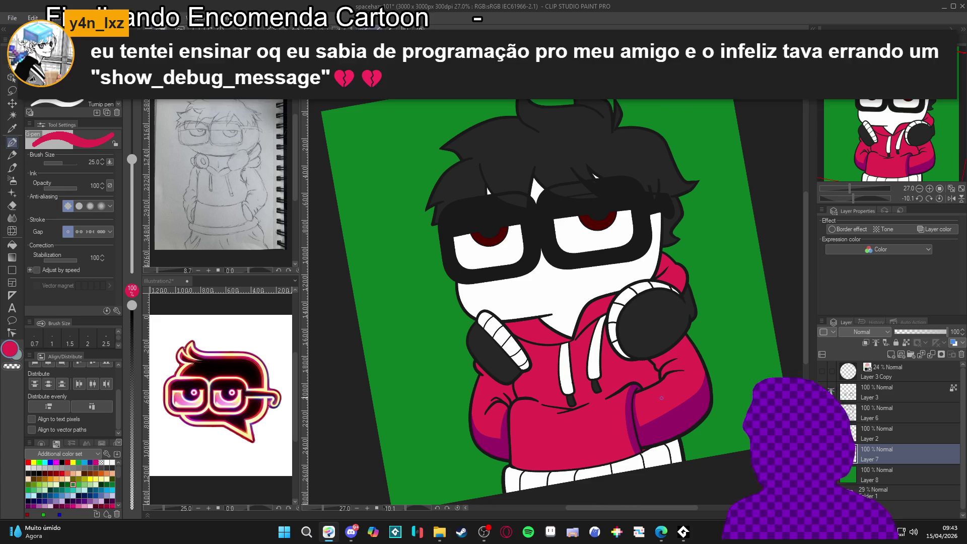
{"action": "key", "text": "r"}
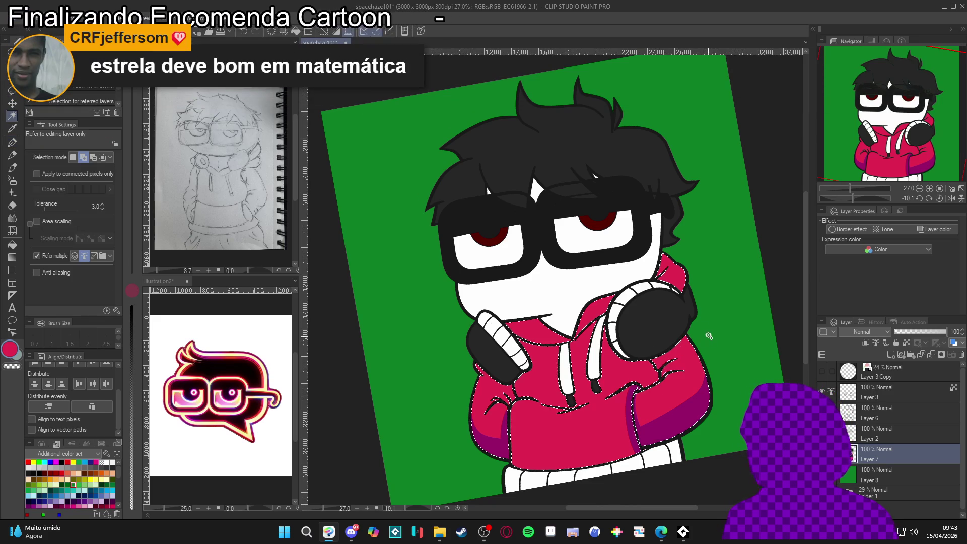
{"action": "left_click_drag", "start_coordinate": [734, 404], "coordinate": [472, 368]}
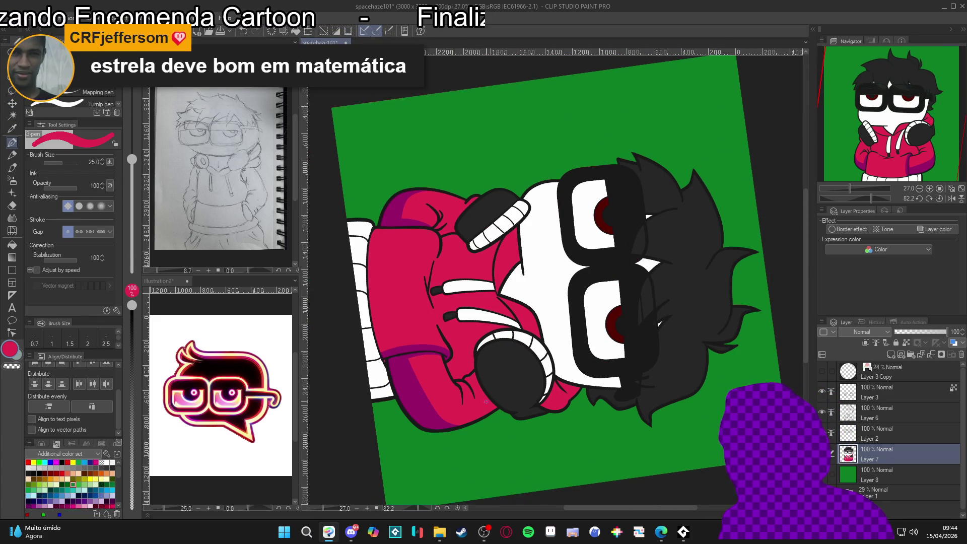
{"action": "key", "text": "x"}
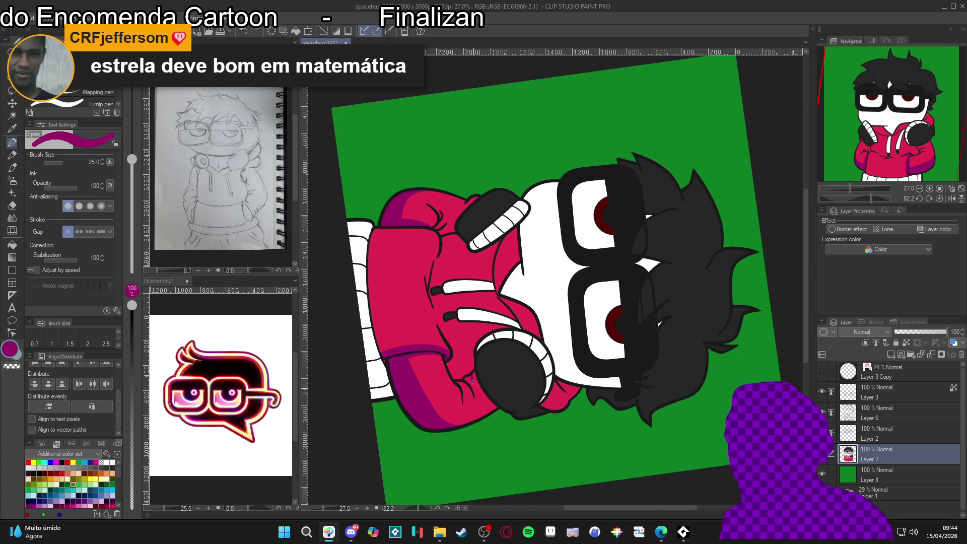
{"action": "key", "text": "r"}
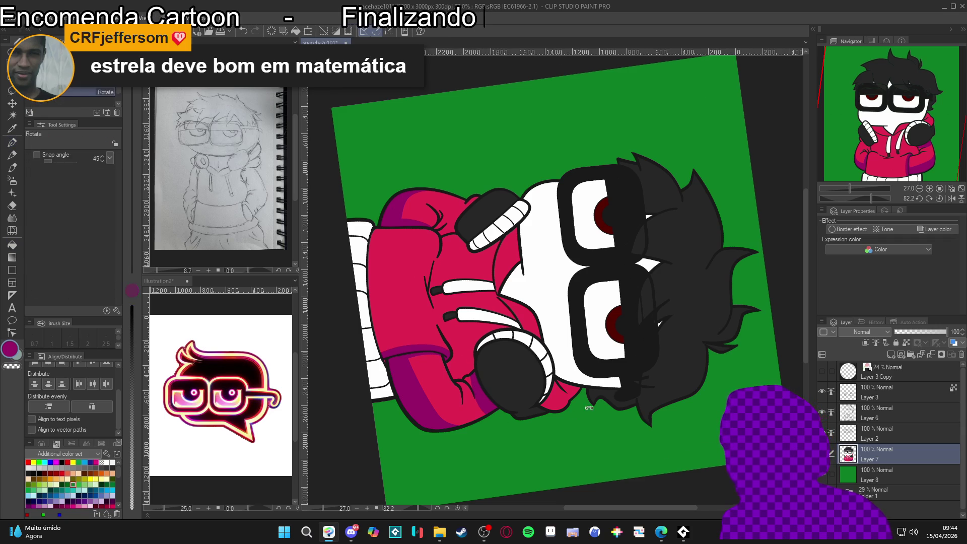
{"action": "double_click", "coordinate": [574, 415]}
{"action": "key", "text": "p"}
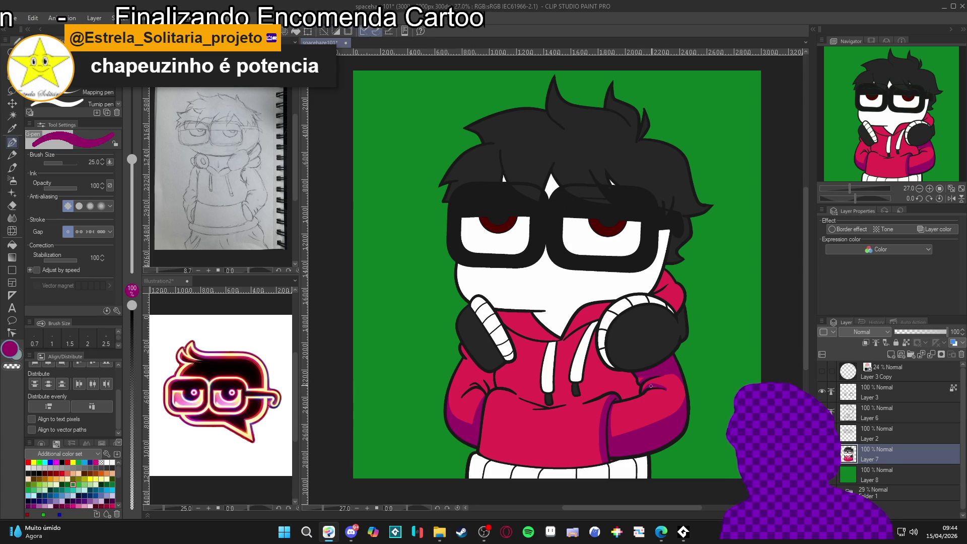
{"action": "left_click", "coordinate": [663, 392], "text": "alt"}
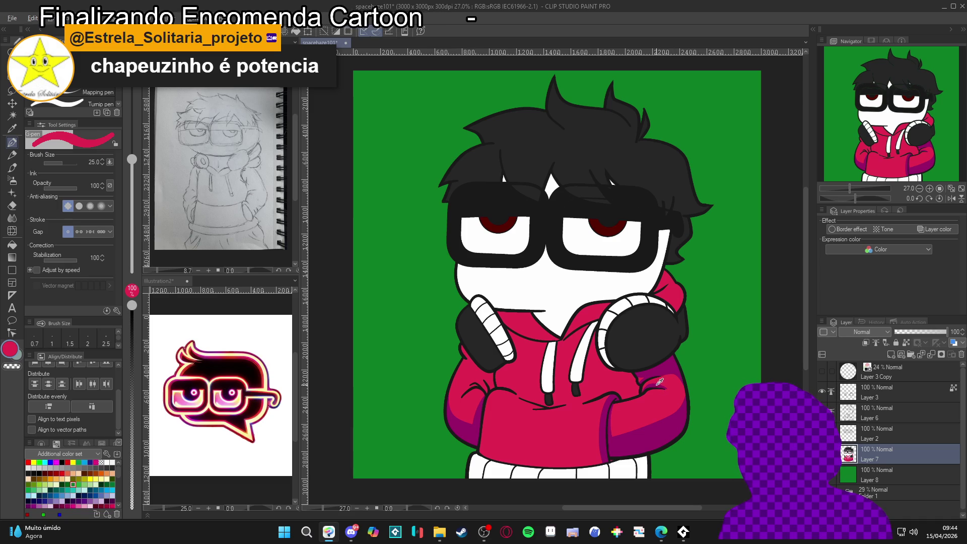
{"action": "left_click", "coordinate": [681, 405], "text": "alt"}
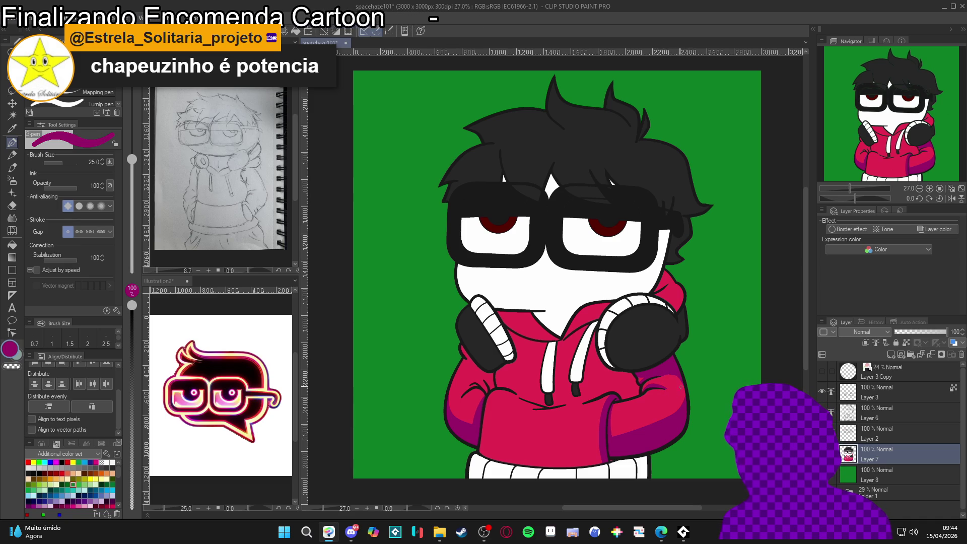
{"action": "left_click", "coordinate": [659, 379], "text": "alt"}
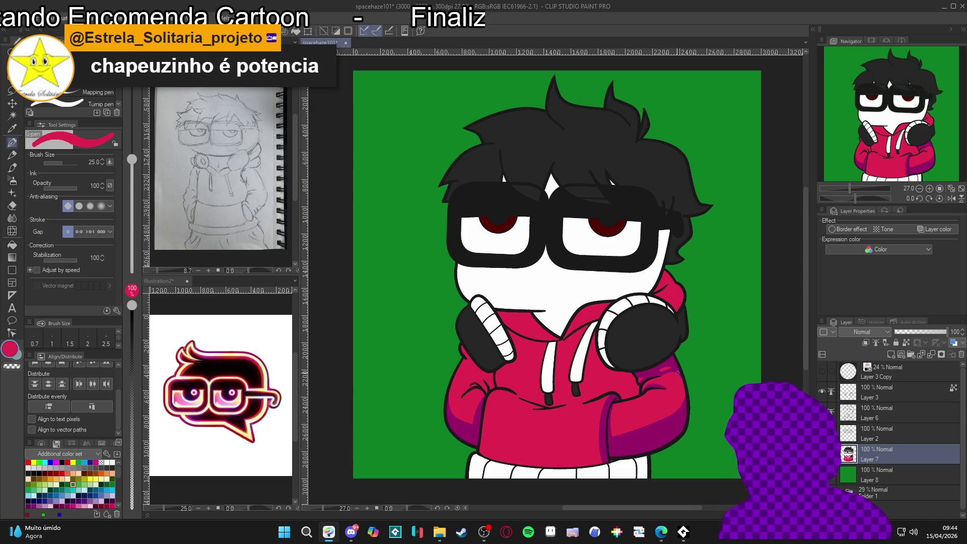
{"action": "left_click", "coordinate": [685, 405], "text": "alt"}
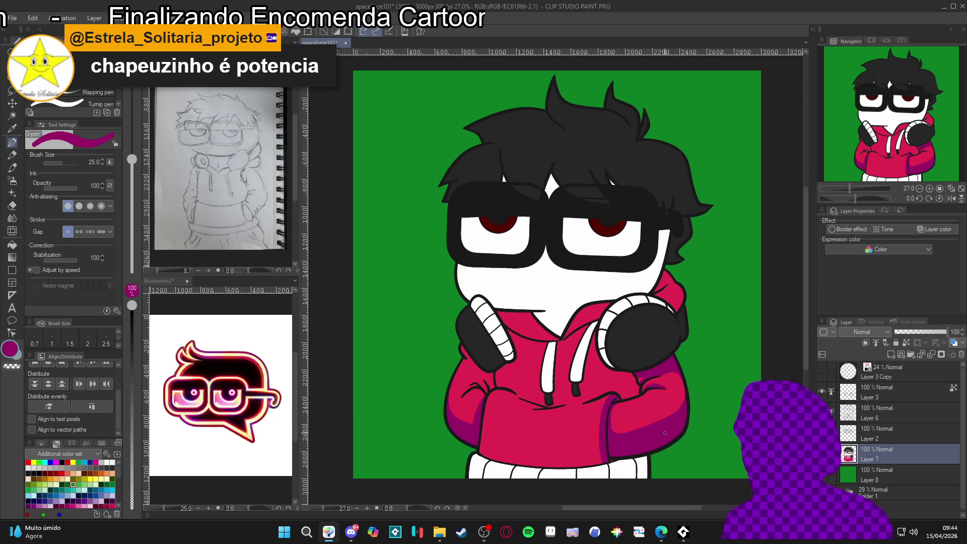
{"action": "scroll", "coordinate": [656, 423], "scroll_direction": "left", "scroll_amount": 2}
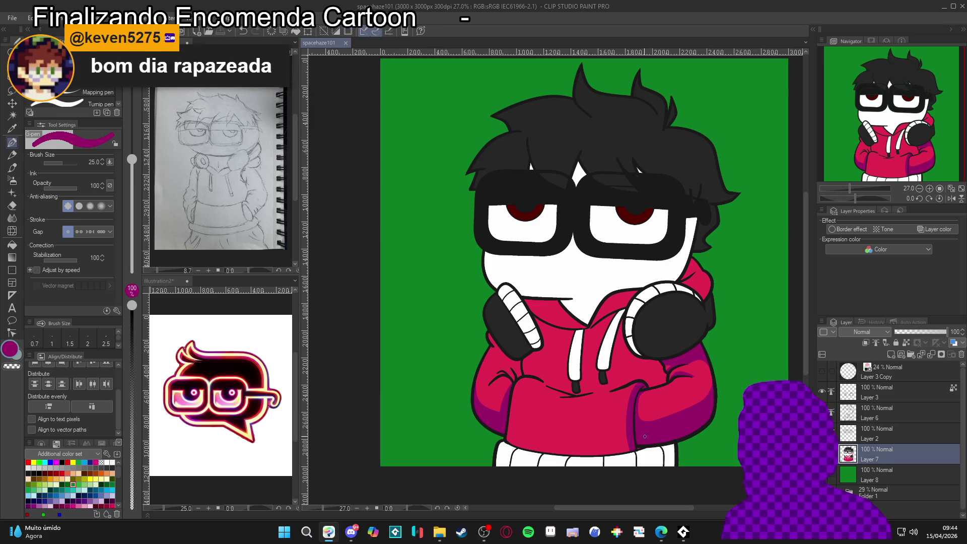
{"action": "key", "text": "shift+space"}
{"action": "mouse_move", "coordinate": [645, 437]}
{"action": "left_mouse_down"}
{"action": "mouse_move", "coordinate": [770, 346]}
{"action": "mouse_move", "coordinate": [716, 413]}
{"action": "mouse_move", "coordinate": [577, 362]}
{"action": "left_mouse_up"}
{"action": "double_click", "coordinate": [715, 412]}
{"action": "key", "text": "shift+space"}
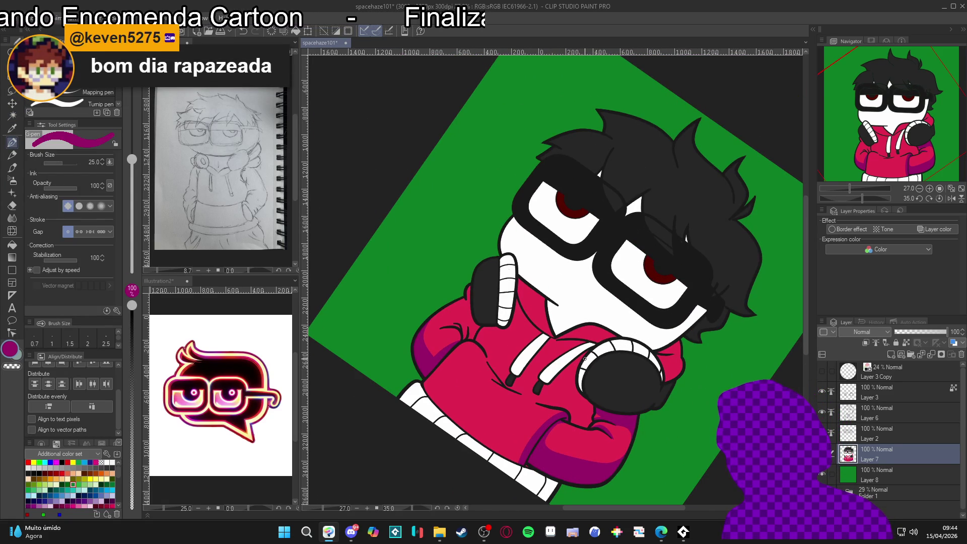
Sample the hoodie's crimson and rotate the canvas view to a steep angle of about 52°.
{"action": "left_click", "coordinate": [581, 405], "text": "alt"}
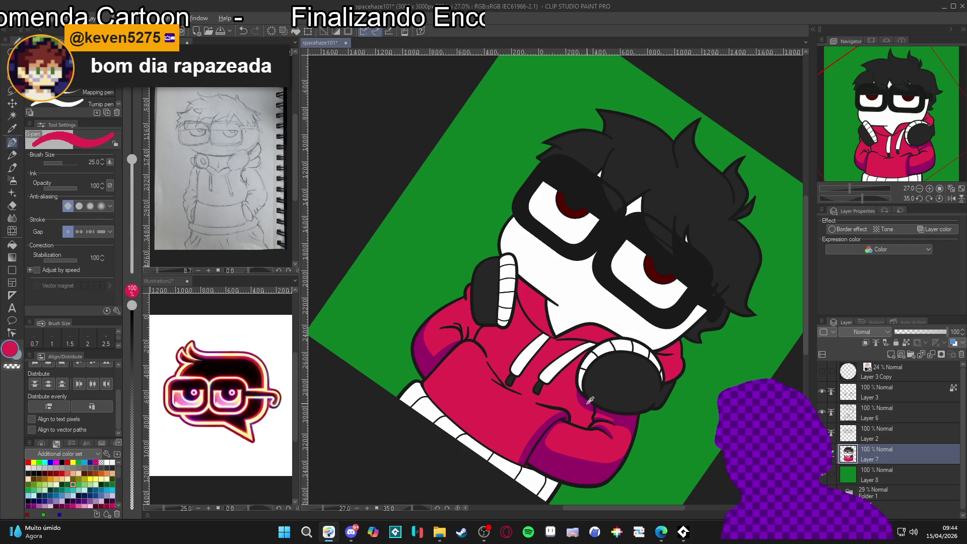
{"action": "key", "text": "shift+space"}
{"action": "left_click_drag", "start_coordinate": [718, 443], "coordinate": [731, 284]}
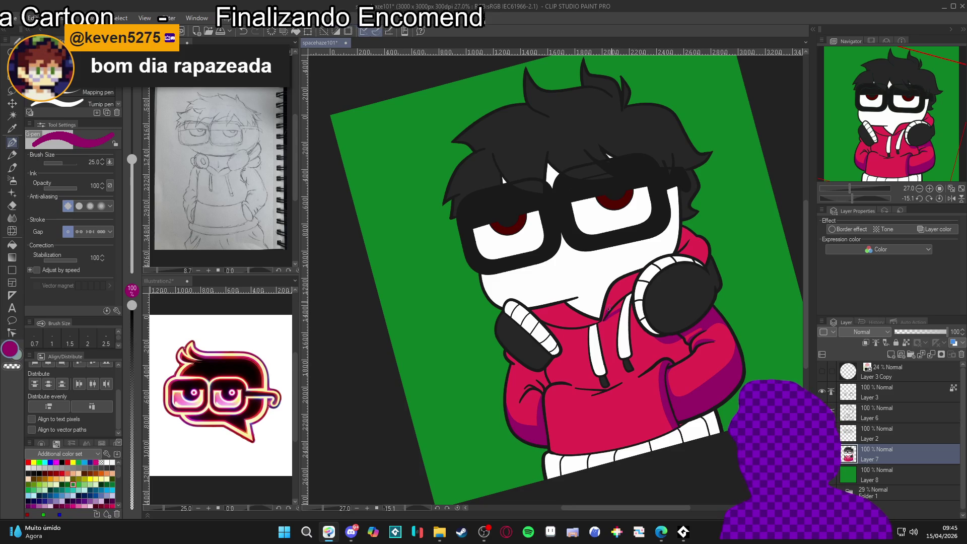
{"action": "key", "text": "g"}
{"action": "key", "text": "p"}
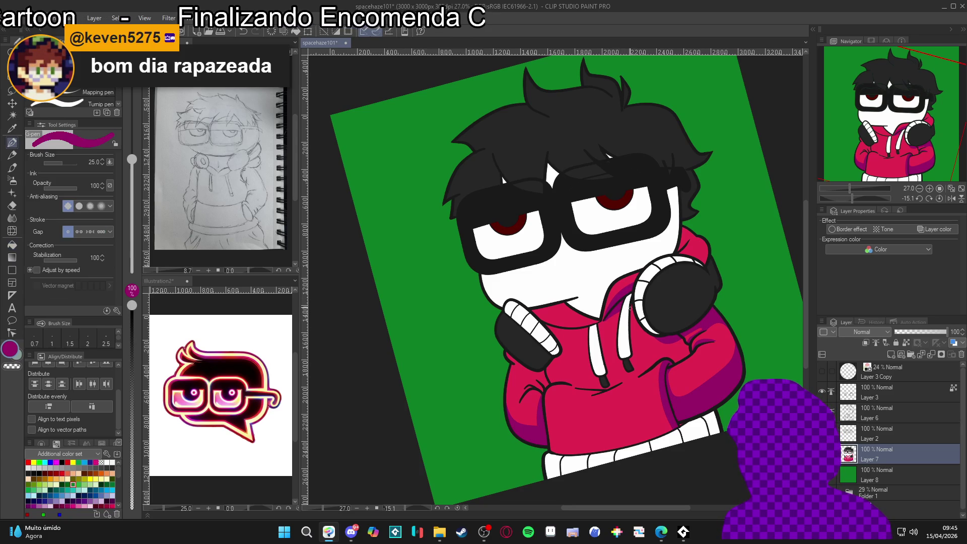
{"action": "key", "text": "g"}
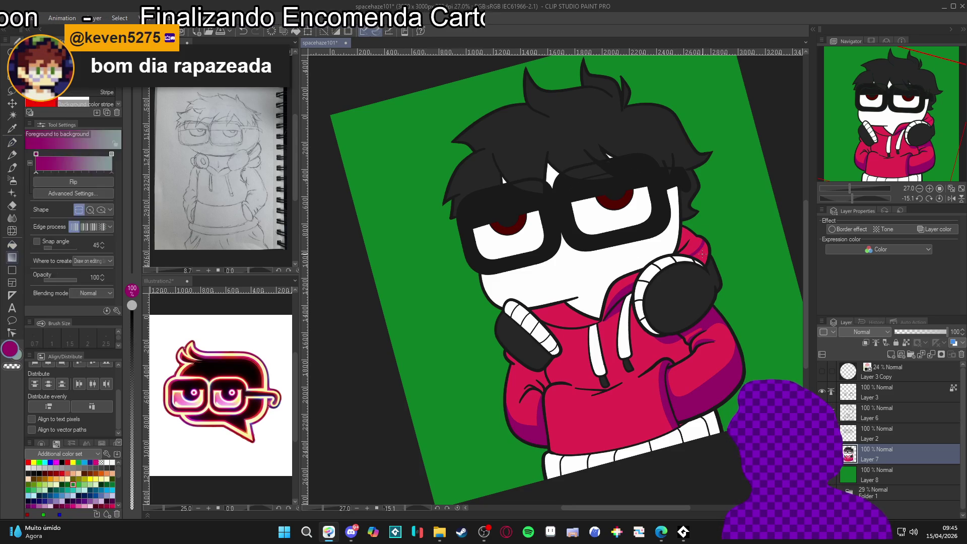
{"action": "key", "text": "p"}
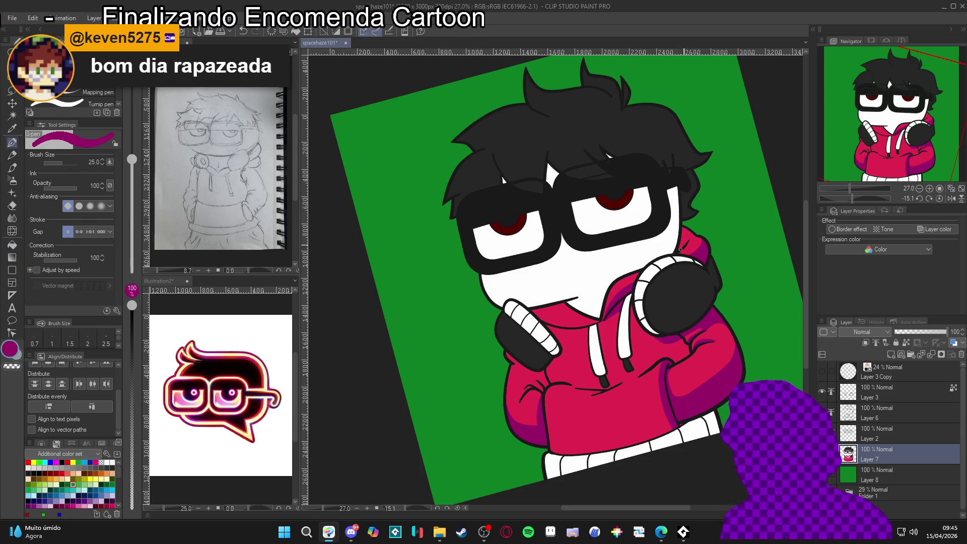
{"action": "key", "text": "g"}
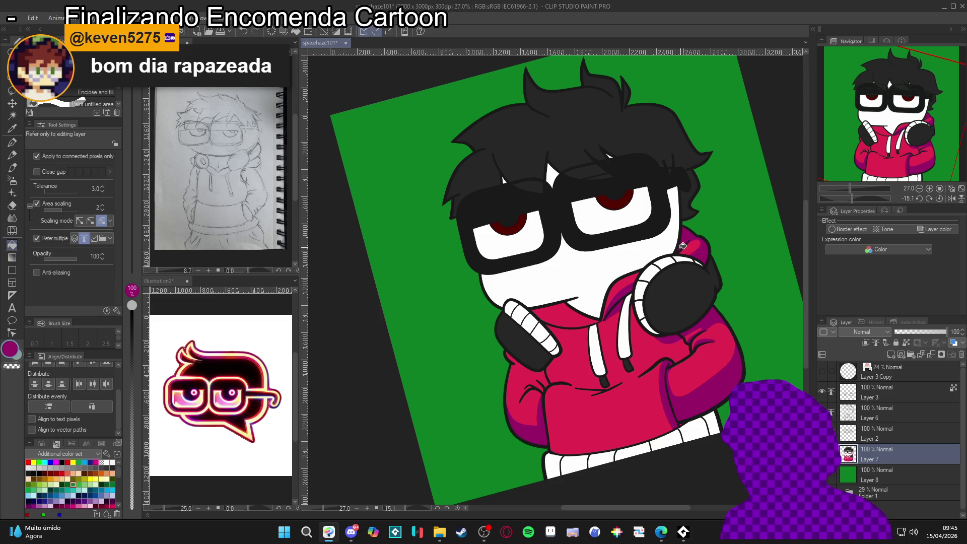
{"action": "key", "text": "p"}
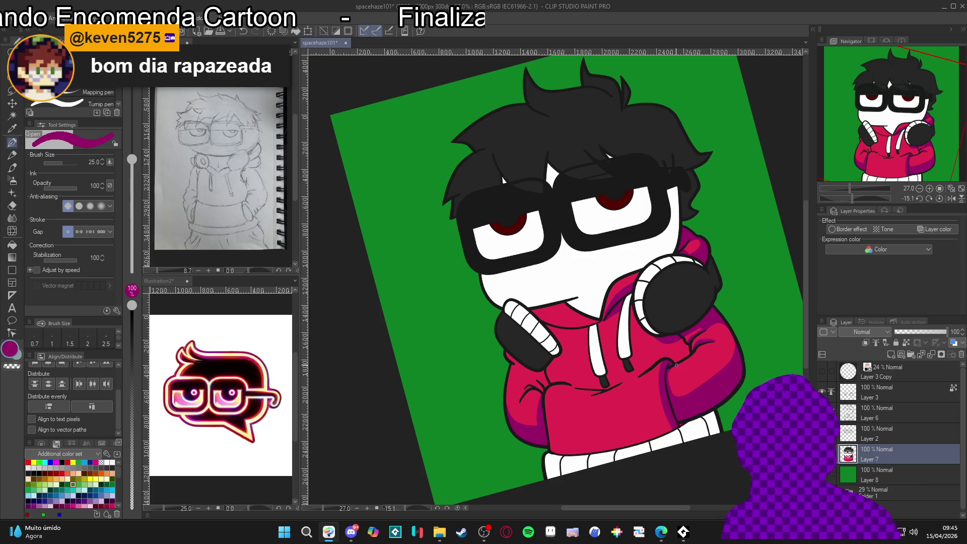
{"action": "mouse_move", "coordinate": [677, 364]}
{"action": "left_mouse_down"}
{"action": "mouse_move", "coordinate": [552, 317]}
{"action": "mouse_move", "coordinate": [518, 275]}
{"action": "mouse_move", "coordinate": [527, 328]}
{"action": "left_mouse_up"}
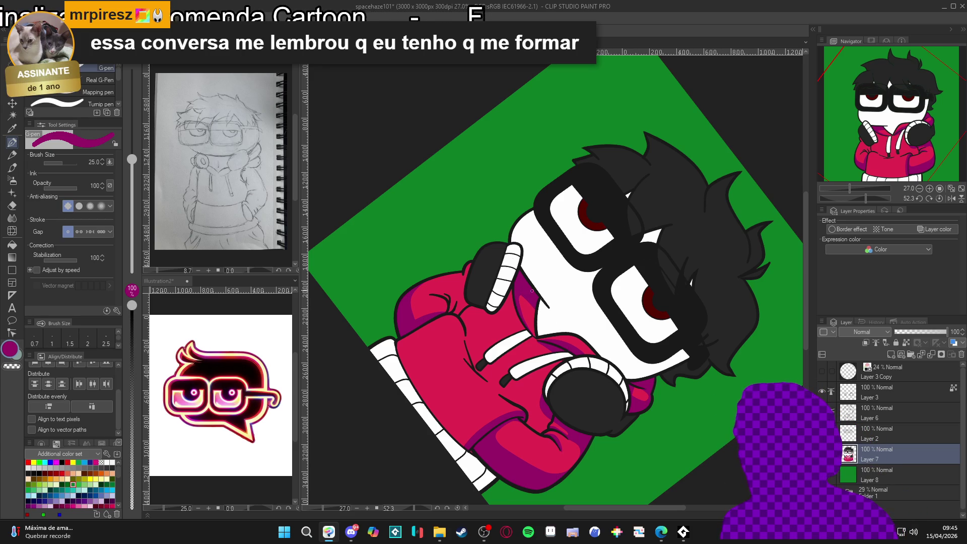
Rotate the canvas view back and forth, tilting the character the other way.
{"action": "key", "text": "r"}
{"action": "mouse_move", "coordinate": [692, 438]}
{"action": "left_mouse_down"}
{"action": "mouse_move", "coordinate": [712, 140]}
{"action": "mouse_move", "coordinate": [689, 119]}
{"action": "left_mouse_up"}
{"action": "key", "text": "g"}
{"action": "key", "text": "p"}
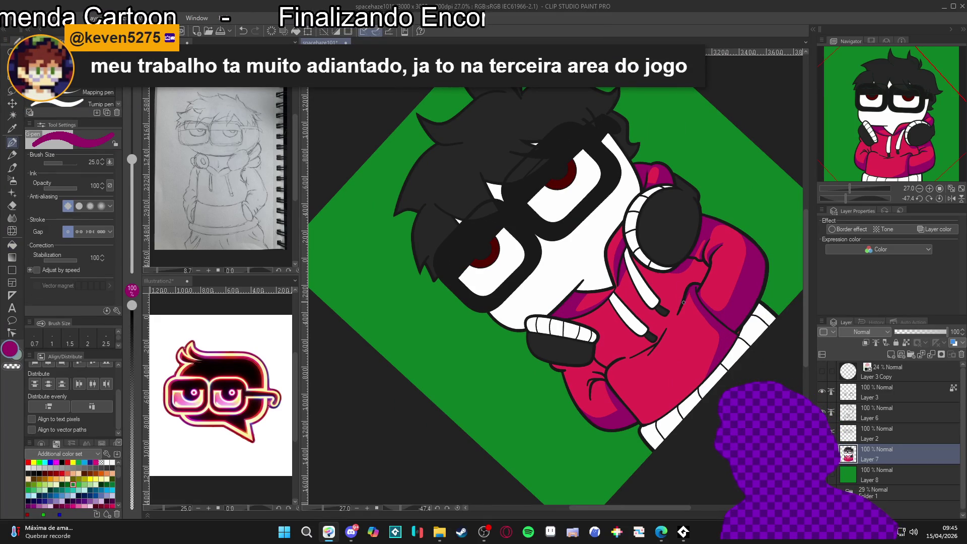
{"action": "mouse_move", "coordinate": [683, 303]}
{"action": "left_mouse_down"}
{"action": "mouse_move", "coordinate": [506, 457]}
{"action": "mouse_move", "coordinate": [481, 424]}
{"action": "left_mouse_up"}
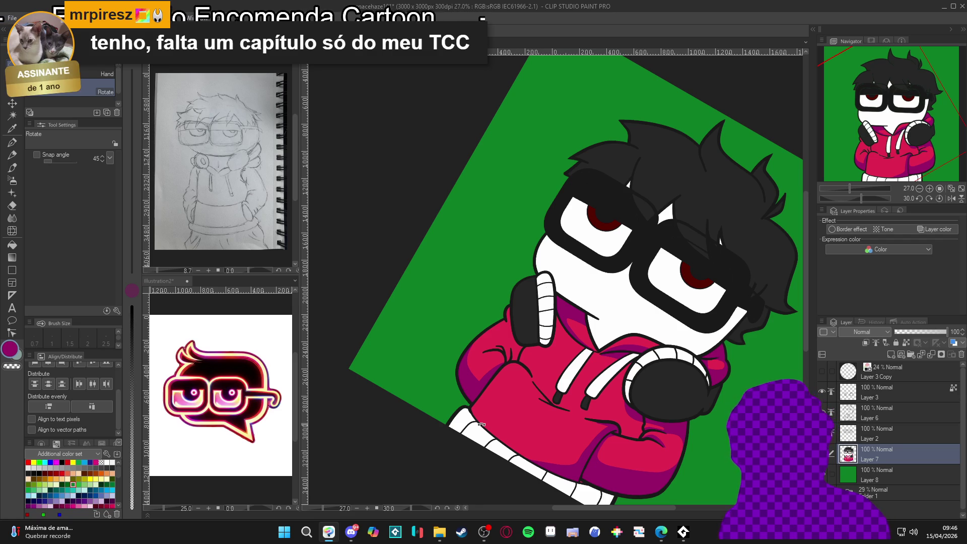
{"action": "key", "text": "p"}
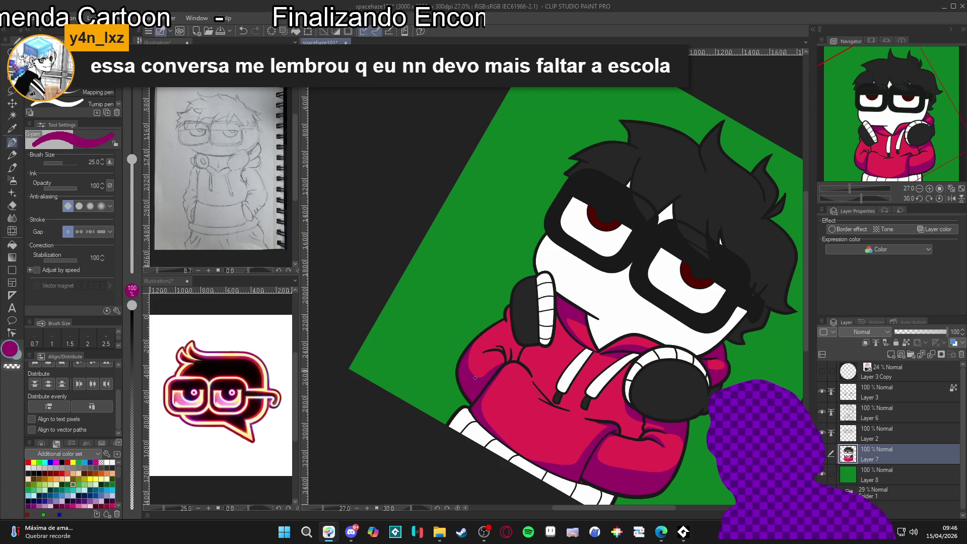
Turn the view through about -39° and 50° to past 100°, then back toward upright.
{"action": "key", "text": "r"}
{"action": "mouse_move", "coordinate": [476, 379]}
{"action": "left_mouse_down"}
{"action": "mouse_move", "coordinate": [602, 399]}
{"action": "mouse_move", "coordinate": [600, 354]}
{"action": "left_mouse_up"}
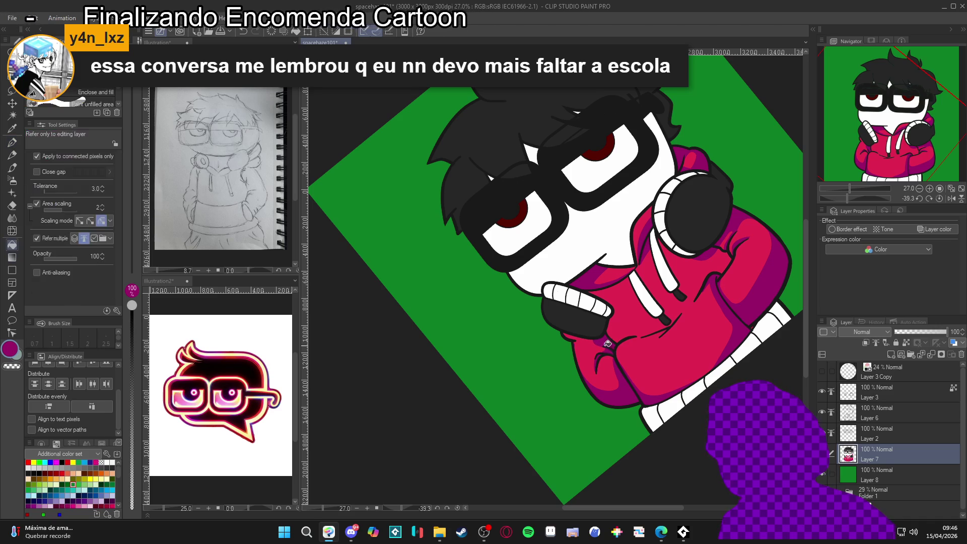
{"action": "left_click_drag", "start_coordinate": [603, 352], "coordinate": [515, 335]}
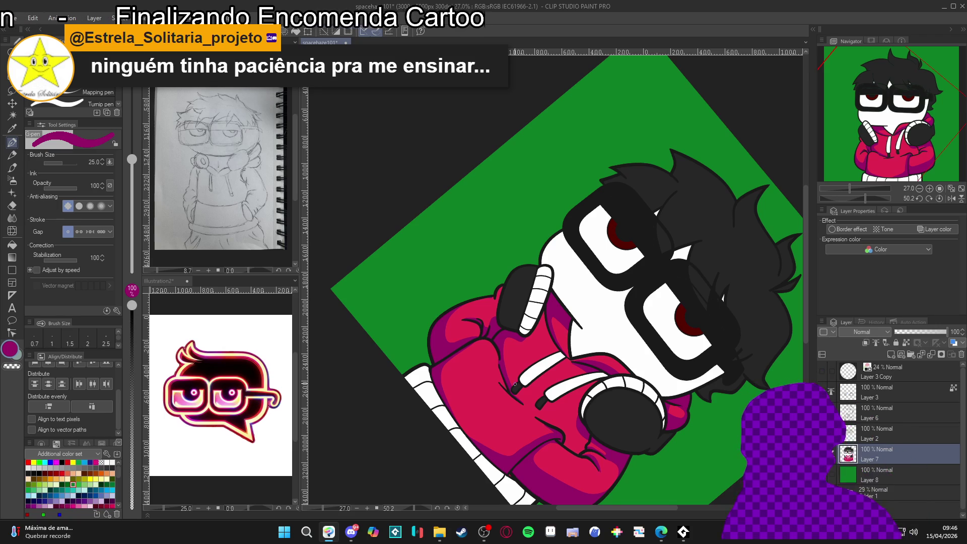
{"action": "key", "text": "r"}
{"action": "left_click_drag", "start_coordinate": [515, 385], "coordinate": [482, 431]}
{"action": "key", "text": "p"}
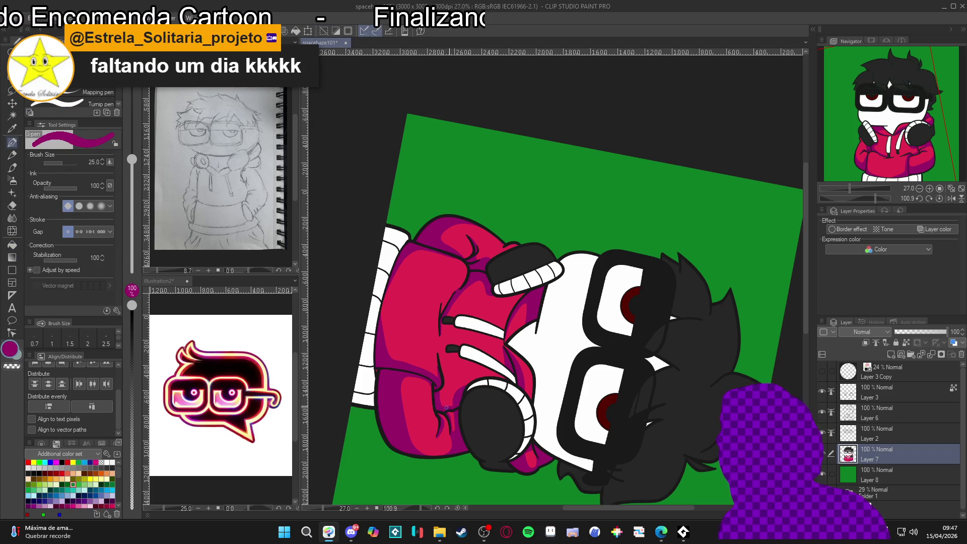
{"action": "key", "text": "r"}
{"action": "mouse_move", "coordinate": [445, 407]}
{"action": "left_mouse_down"}
{"action": "mouse_move", "coordinate": [605, 252]}
{"action": "mouse_move", "coordinate": [678, 201]}
{"action": "left_mouse_up"}
Reset the rotation, tilt the view to about -30°, and sample the hoodie's crimson.
{"action": "double_click", "coordinate": [677, 202]}
{"action": "left_click_drag", "start_coordinate": [705, 358], "coordinate": [725, 270]}
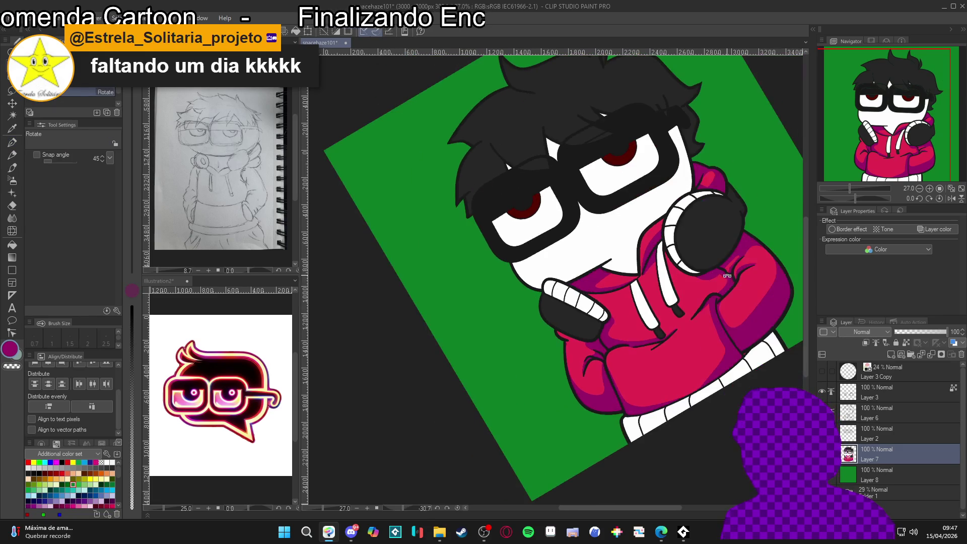
{"action": "key", "text": "p"}
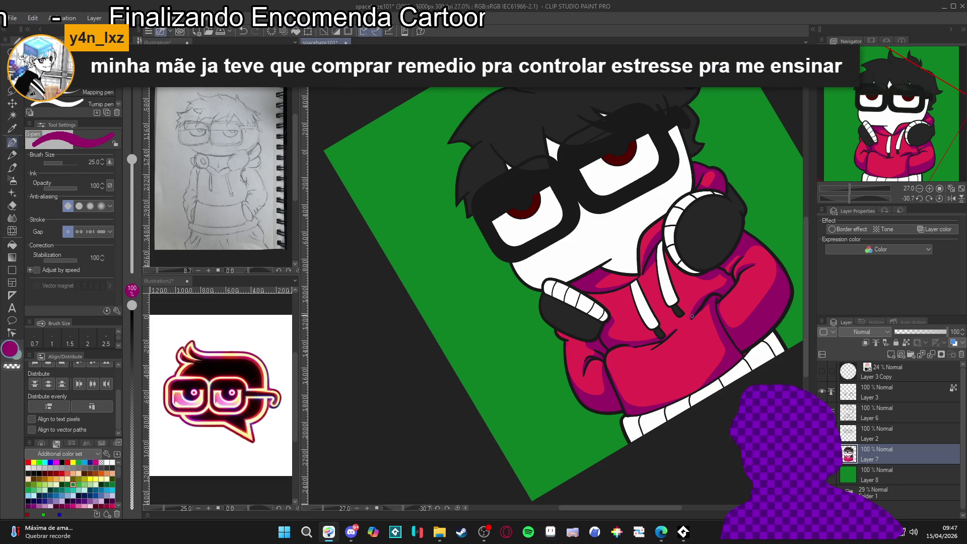
{"action": "left_click", "coordinate": [682, 323], "text": "alt"}
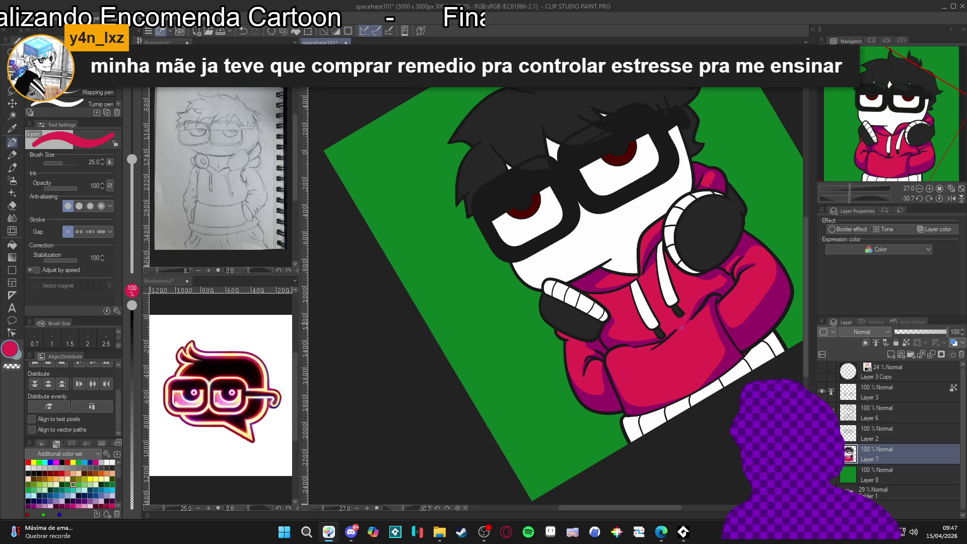
Turn the view to about 45° and 68°, then reset the rotation to 0°.
{"action": "key", "text": "r"}
{"action": "mouse_move", "coordinate": [621, 340]}
{"action": "left_mouse_down"}
{"action": "mouse_move", "coordinate": [579, 347]}
{"action": "mouse_move", "coordinate": [534, 328]}
{"action": "left_mouse_up"}
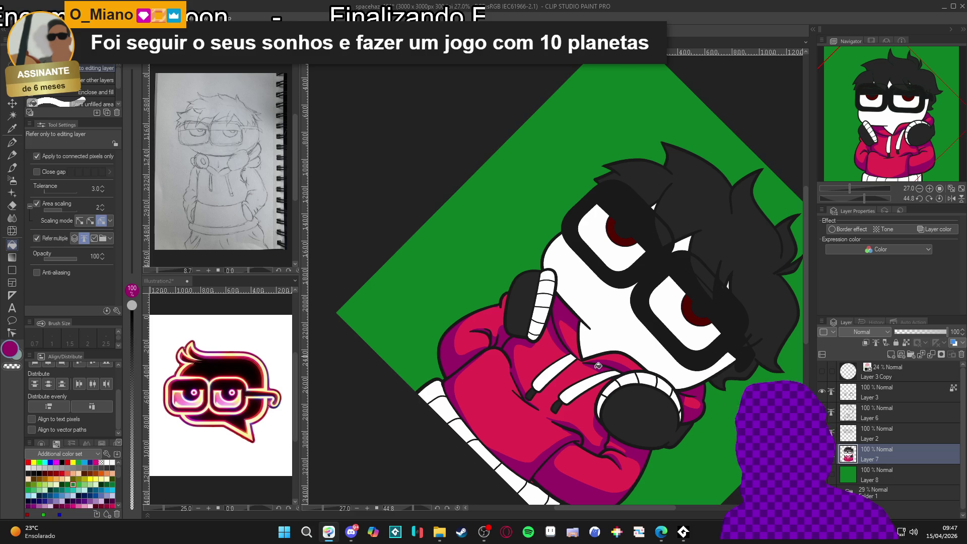
{"action": "key", "text": "shift+space"}
{"action": "mouse_move", "coordinate": [660, 440]}
{"action": "left_mouse_down"}
{"action": "mouse_move", "coordinate": [555, 352]}
{"action": "mouse_move", "coordinate": [587, 325]}
{"action": "left_mouse_up"}
{"action": "key", "text": "shift+space"}
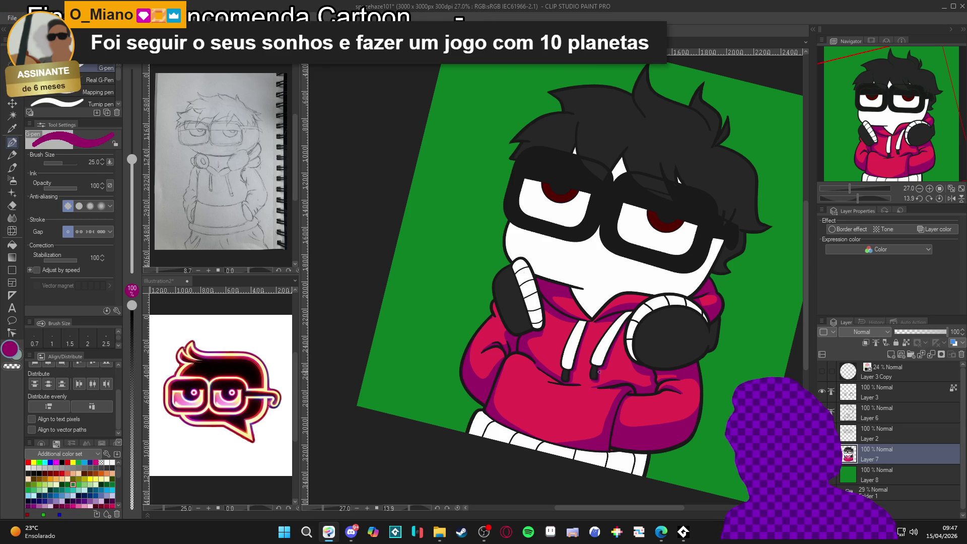
{"action": "double_click", "coordinate": [598, 373]}
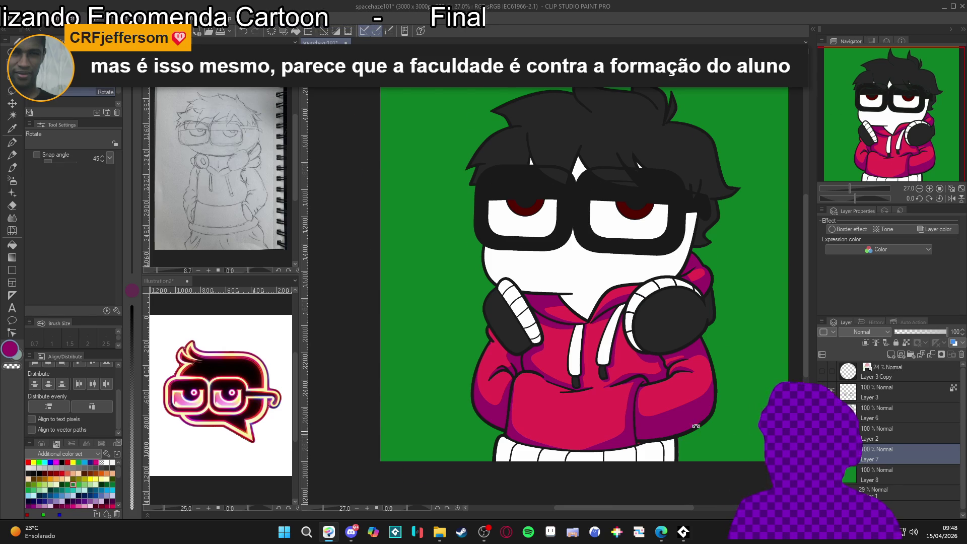
{"action": "left_click_drag", "start_coordinate": [712, 497], "coordinate": [698, 326]}
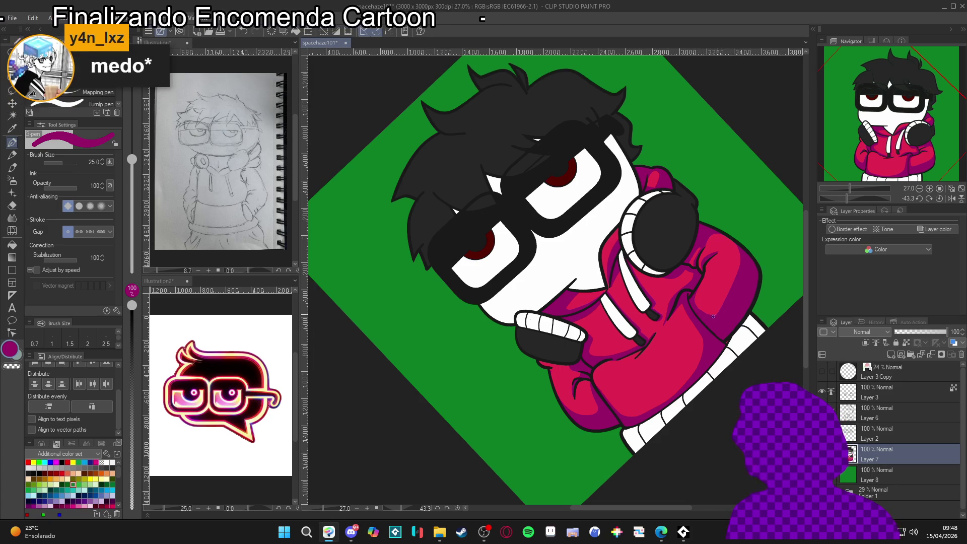
{"action": "left_click", "coordinate": [702, 296], "text": "alt"}
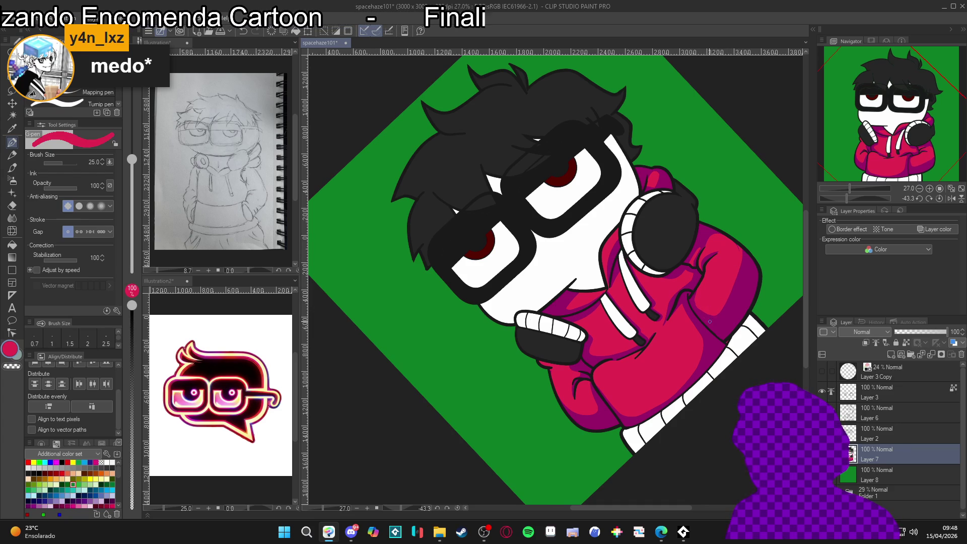
{"action": "left_click", "coordinate": [702, 315], "text": "alt"}
{"action": "key", "text": "ctrl+at"}
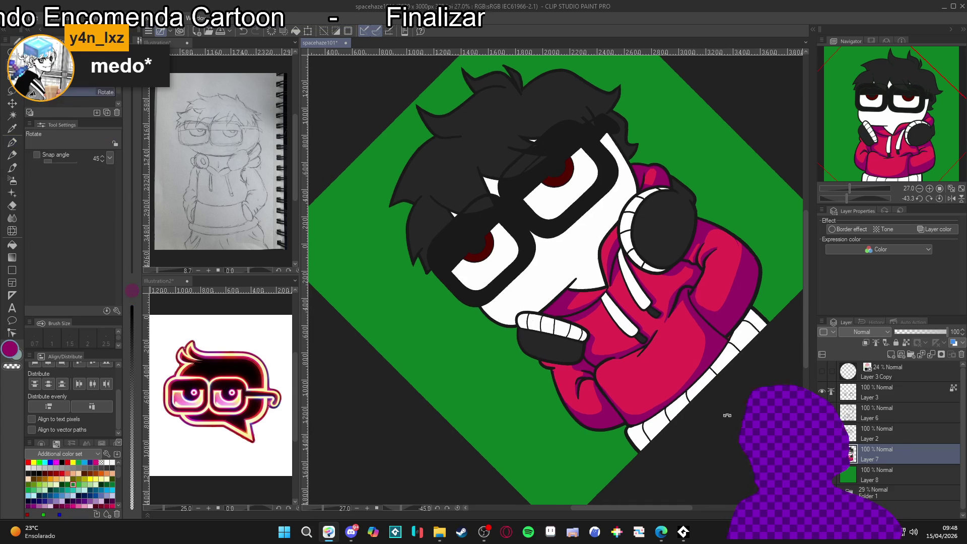
{"action": "left_click_drag", "start_coordinate": [700, 429], "coordinate": [694, 418]}
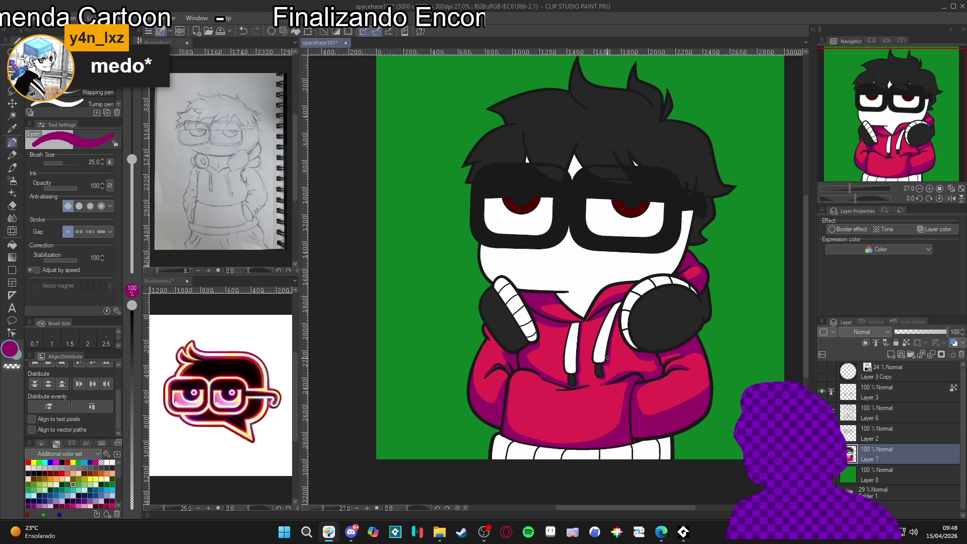
{"action": "left_click_drag", "start_coordinate": [712, 372], "coordinate": [703, 367]}
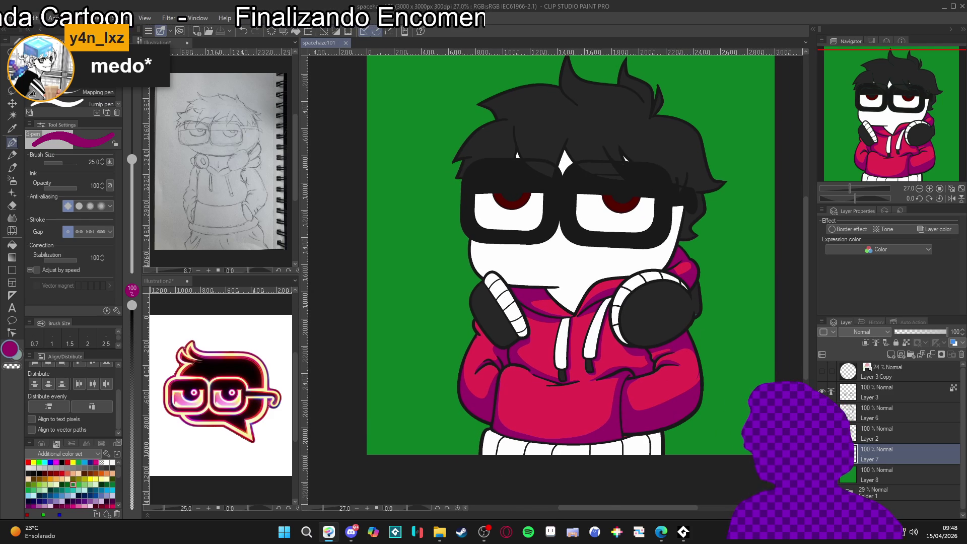
{"action": "key", "text": "w"}
{"action": "left_click", "coordinate": [584, 355]}
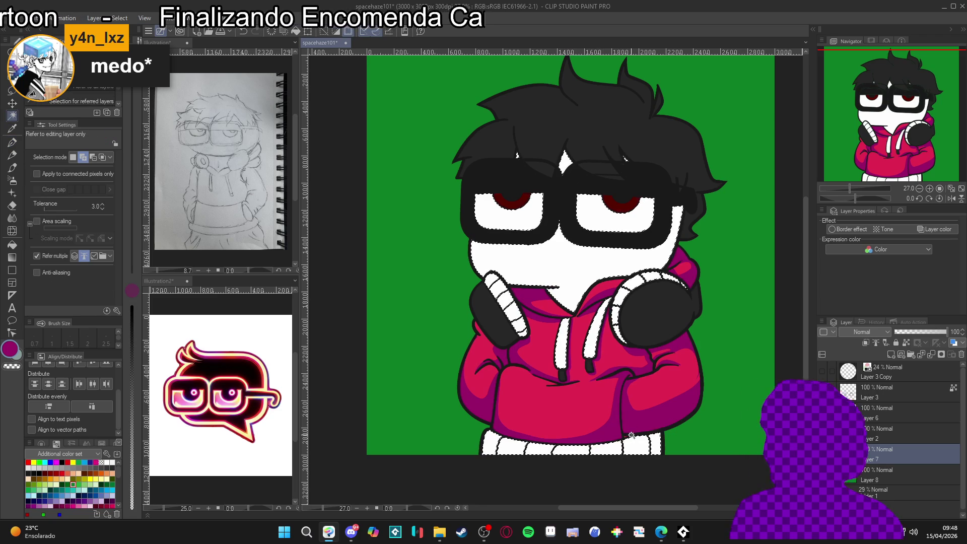
Clear the selection, return to the pen, and sample the green and hoodie pink colours.
{"action": "key", "text": "ctrl+d"}
{"action": "key", "text": "p"}
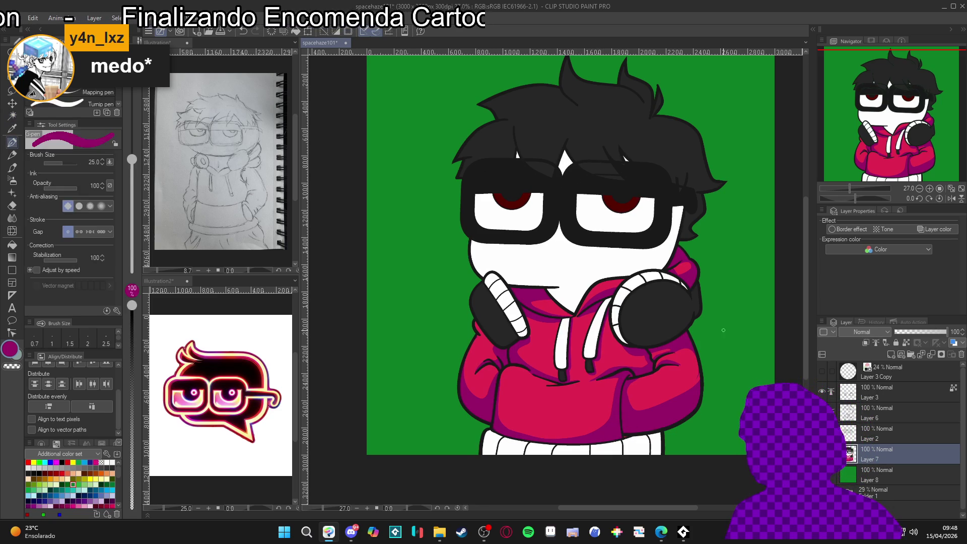
{"action": "left_click", "coordinate": [726, 337], "text": "alt"}
{"action": "left_click_drag", "start_coordinate": [683, 391], "coordinate": [707, 406]}
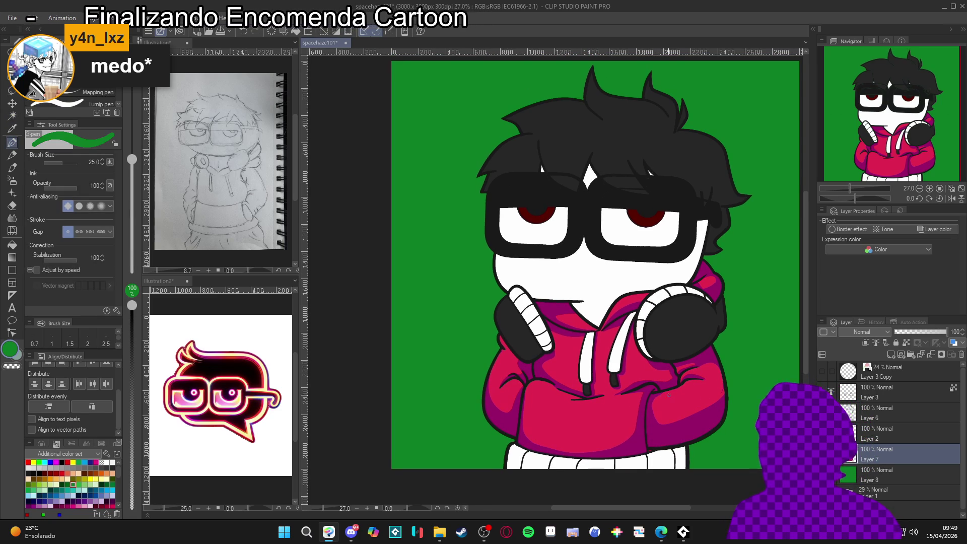
{"action": "left_click", "coordinate": [639, 373], "text": "alt"}
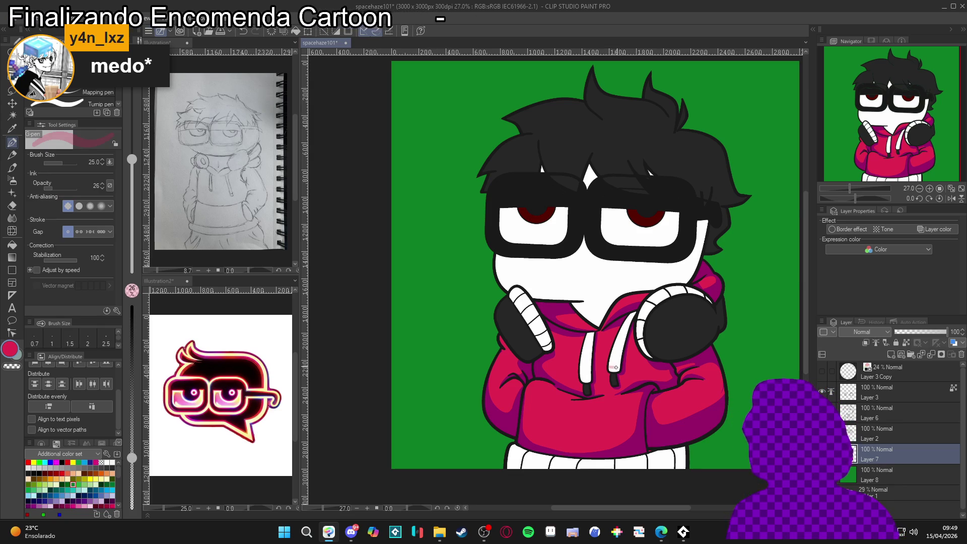
Pick light pink, raise G-pen opacity to 100, and paint a highlight on the drawstring.
{"action": "key", "text": "g"}
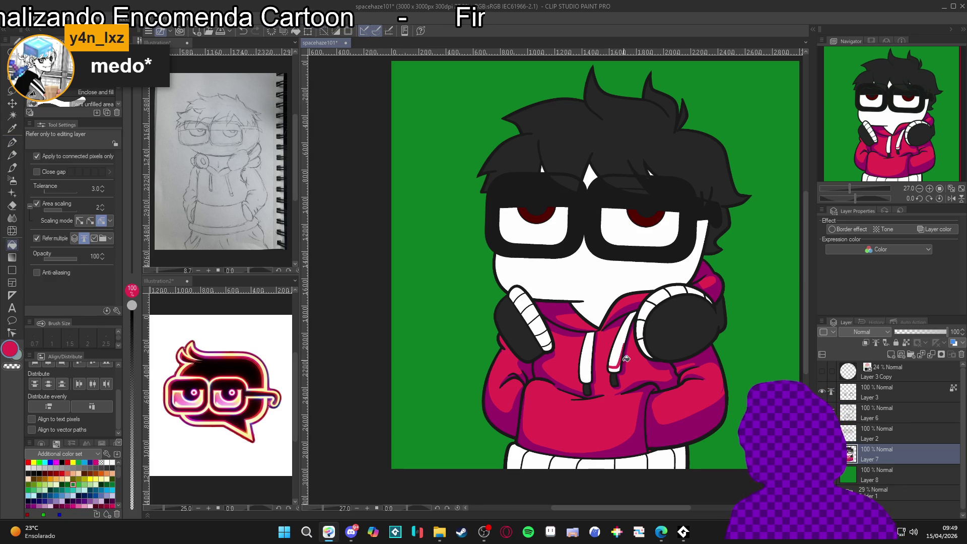
{"action": "left_click", "coordinate": [621, 363], "text": "alt"}
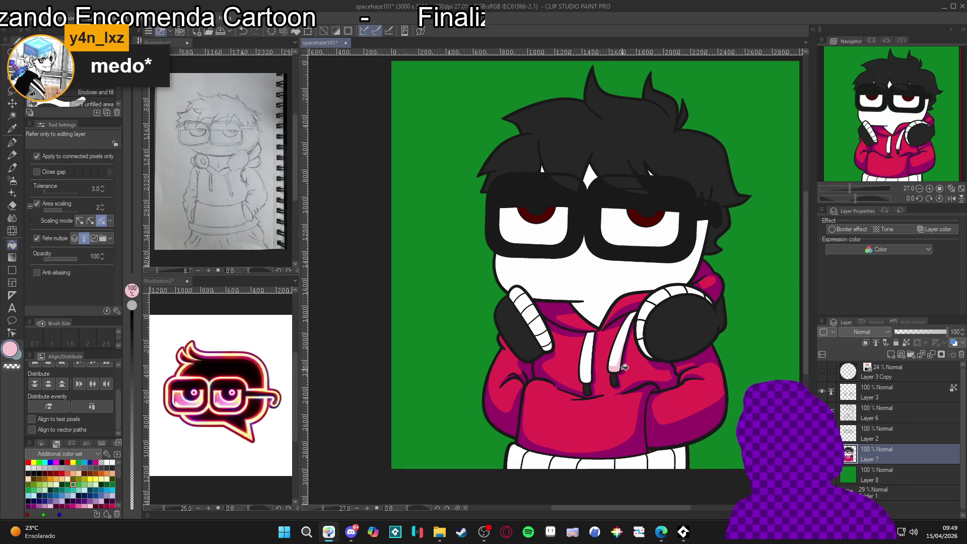
{"action": "key", "text": "p"}
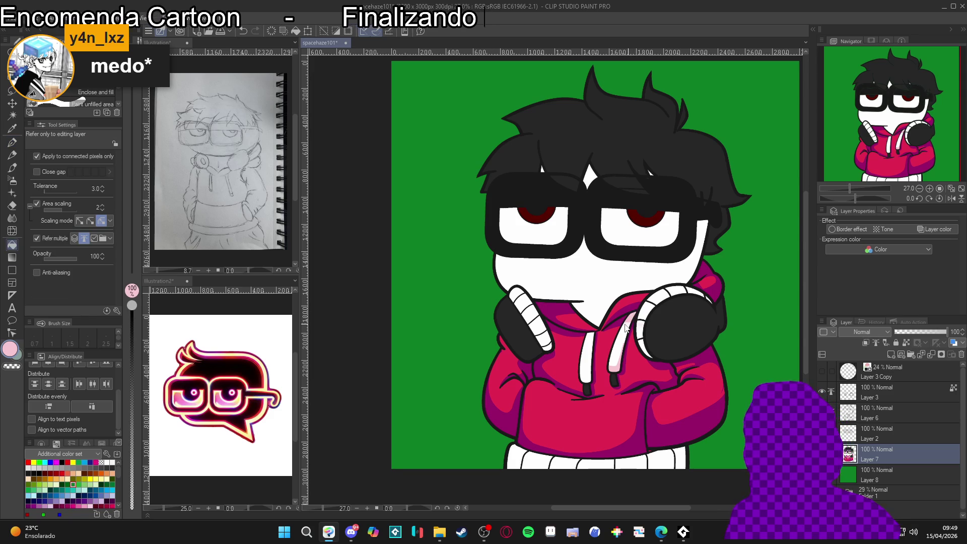
{"action": "left_click", "coordinate": [132, 306]}
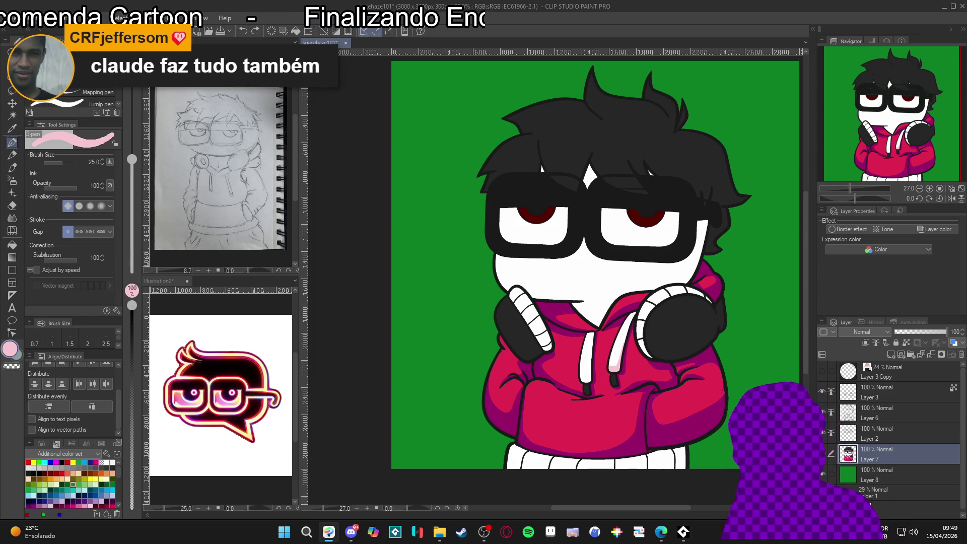
{"action": "left_click_drag", "start_coordinate": [612, 349], "coordinate": [605, 379]}
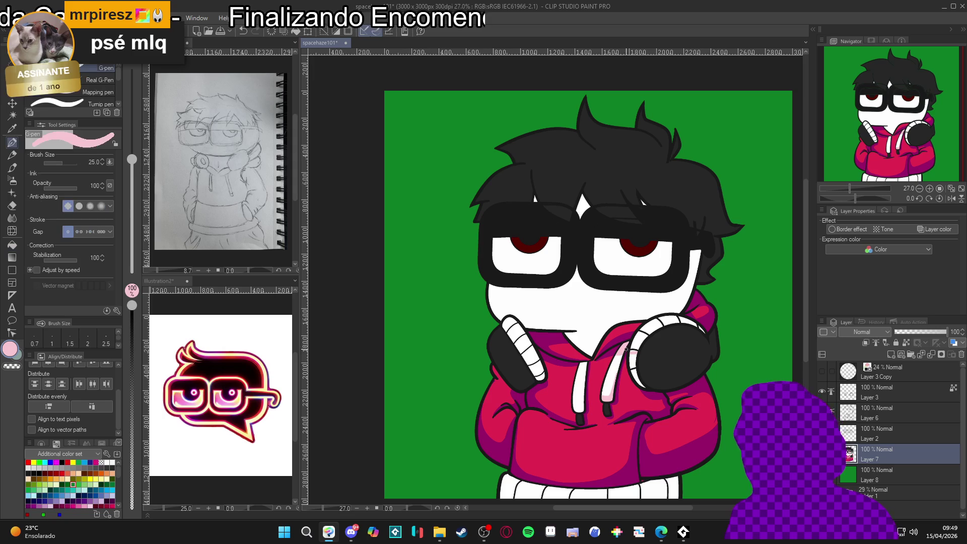
{"action": "left_click_drag", "start_coordinate": [620, 356], "coordinate": [615, 375]}
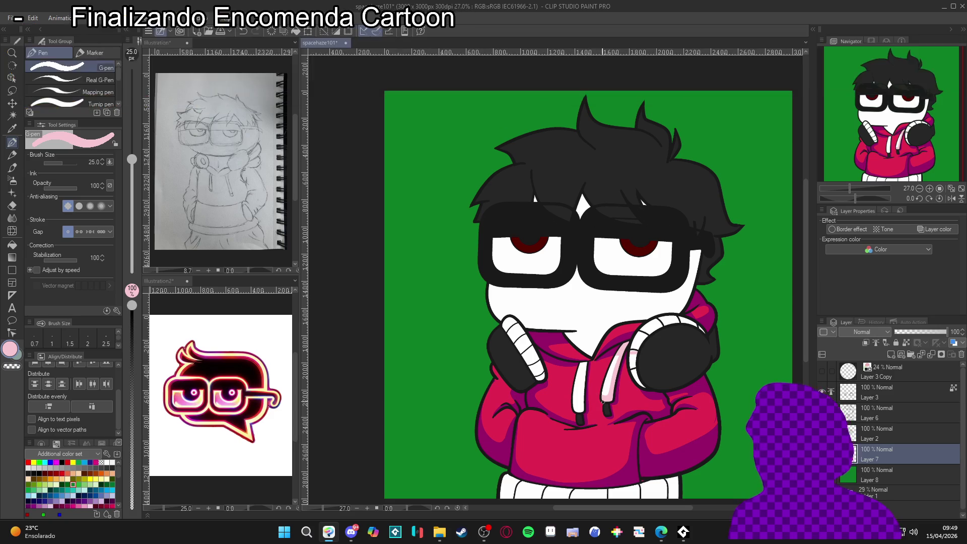
Test Auto Select on the white areas, deselect, try Gradient, and return to the pen.
{"action": "key", "text": "w"}
{"action": "left_click", "coordinate": [627, 355]}
{"action": "key", "text": "ctrl+d"}
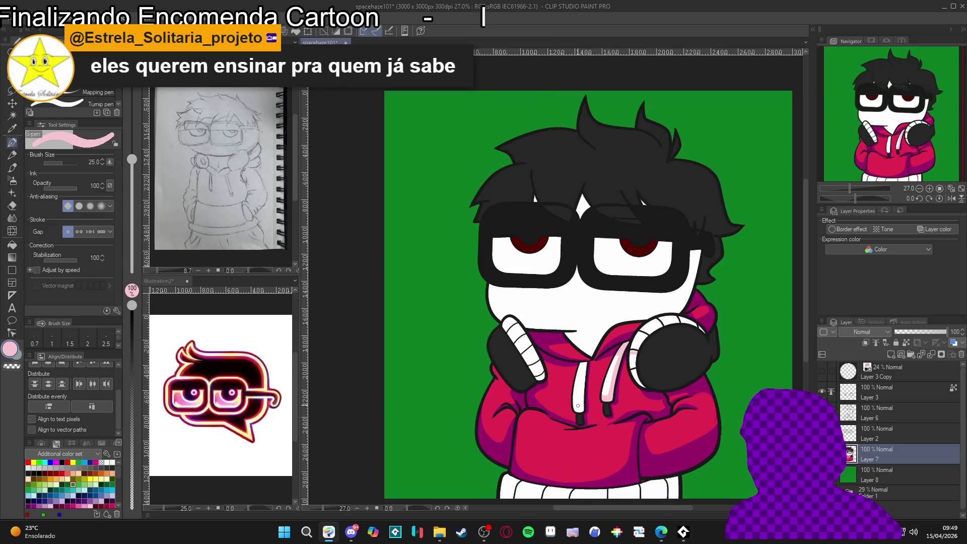
{"action": "key", "text": "g"}
{"action": "key", "text": "p"}
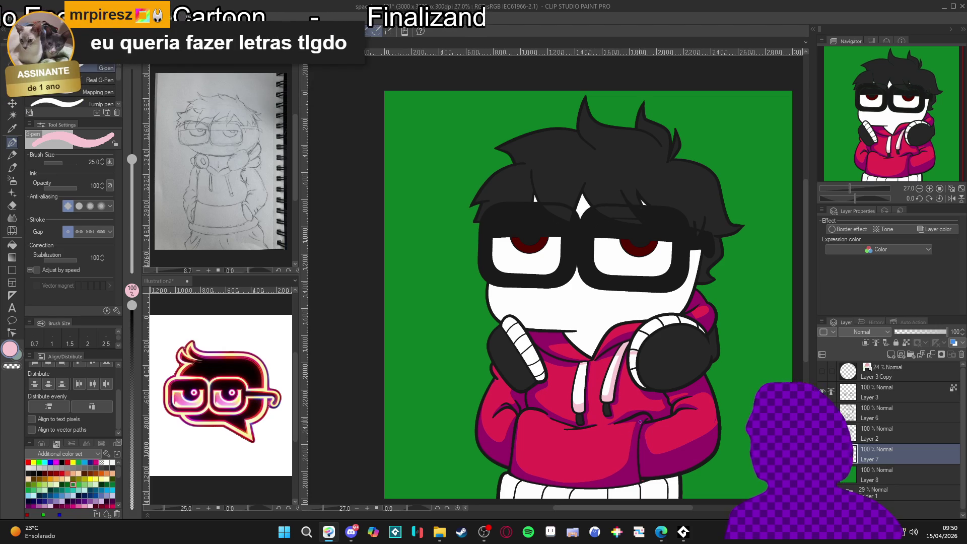
{"action": "left_click_drag", "start_coordinate": [619, 428], "coordinate": [637, 431]}
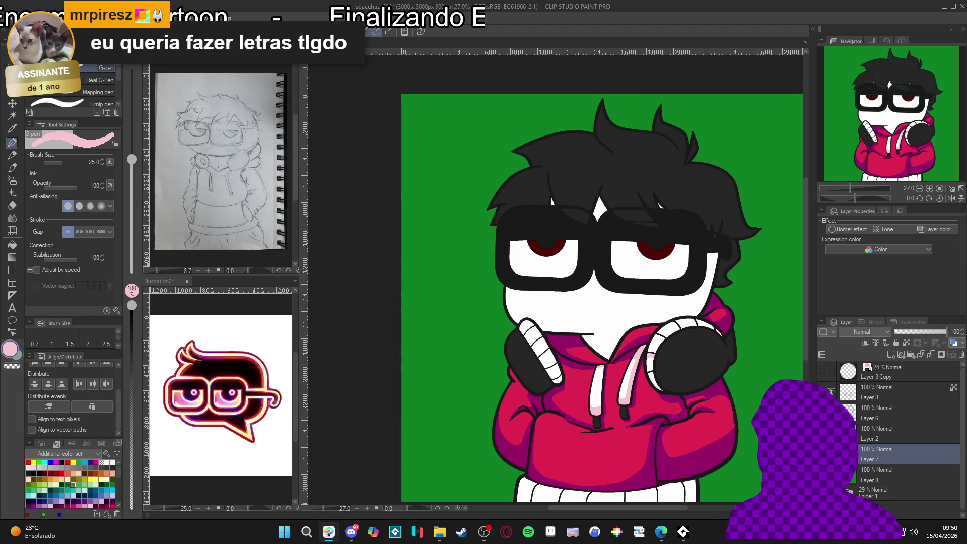
Shade the right earcup black with a size-60 G-pen, then paint light-grey shine at size 30.
{"action": "scroll", "coordinate": [747, 384], "scroll_direction": "down", "scroll_amount": 2}
{"action": "scroll", "coordinate": [746, 385], "scroll_direction": "up", "scroll_amount": 2}
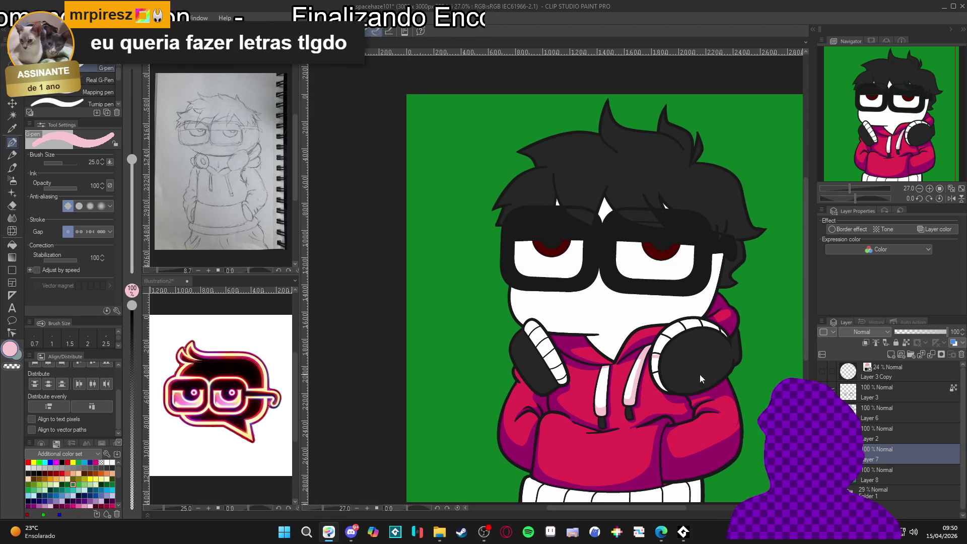
{"action": "key", "text": "w"}
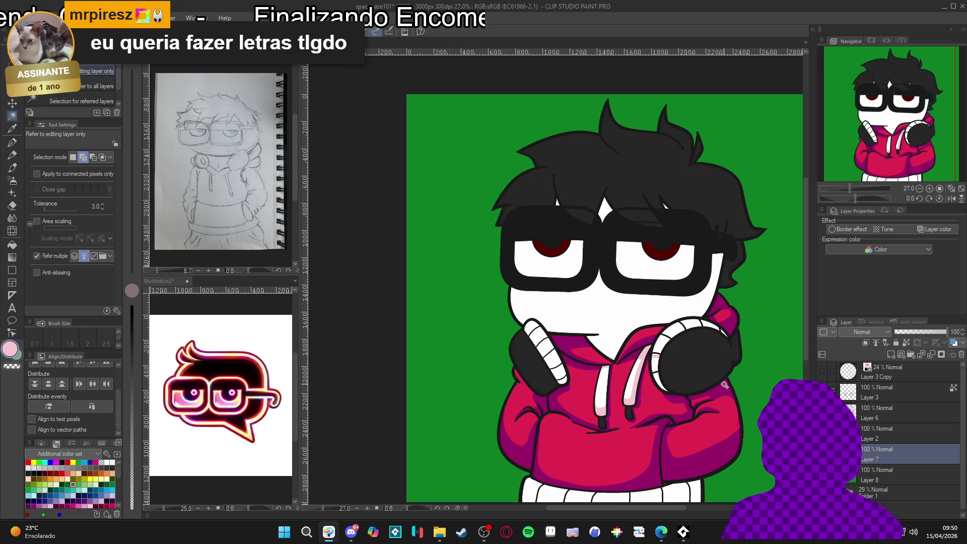
{"action": "key", "text": "p"}
{"action": "key", "text": "x"}
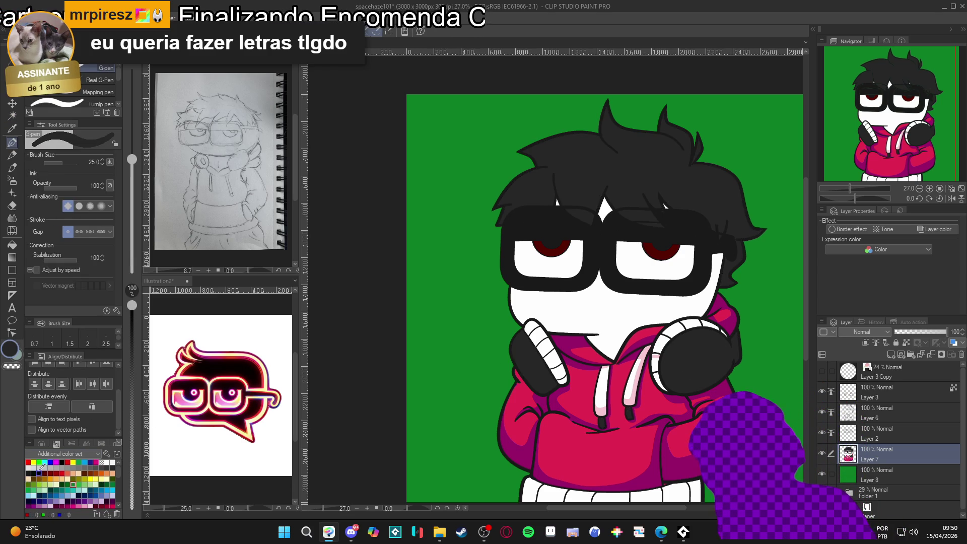
{"action": "left_click", "coordinate": [61, 462]}
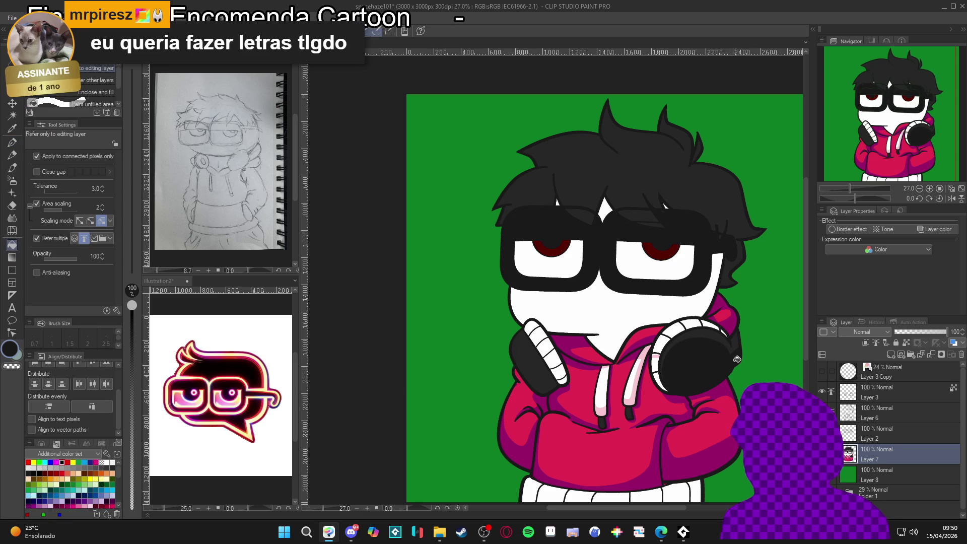
{"action": "key", "text": "bracketright"}
{"action": "key", "text": "bracketright"}
{"action": "key", "text": "bracketright"}
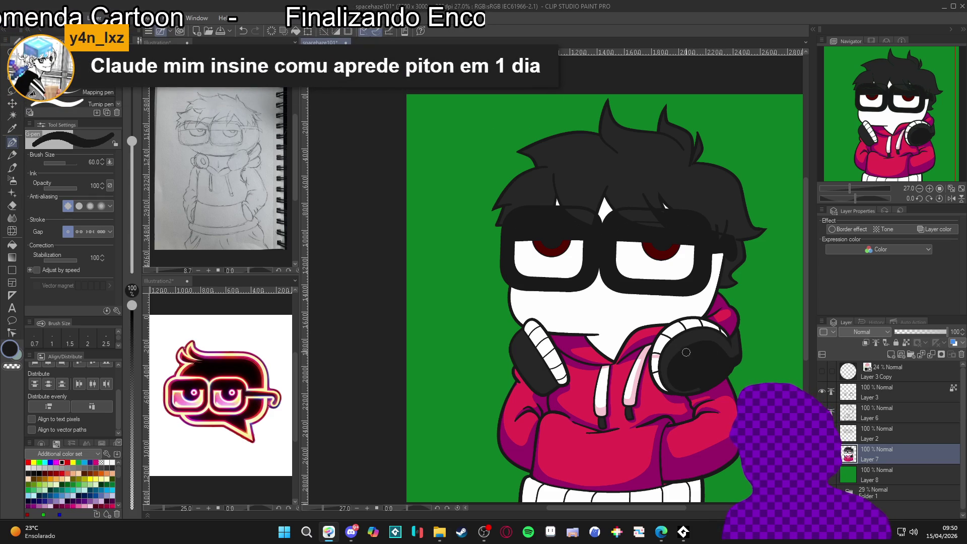
{"action": "left_click", "coordinate": [102, 468]}
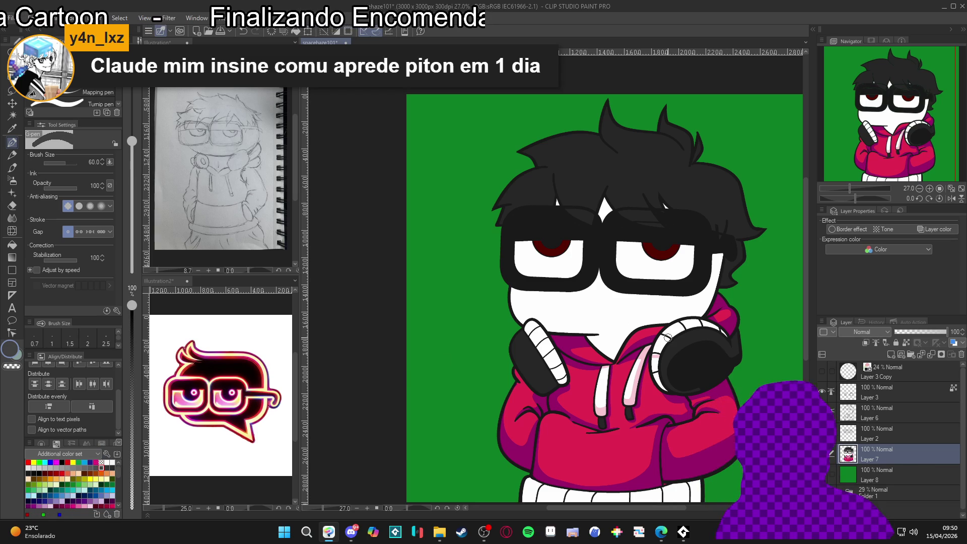
{"action": "key", "text": "bracketleft"}
{"action": "key", "text": "bracketleft"}
{"action": "key", "text": "bracketleft"}
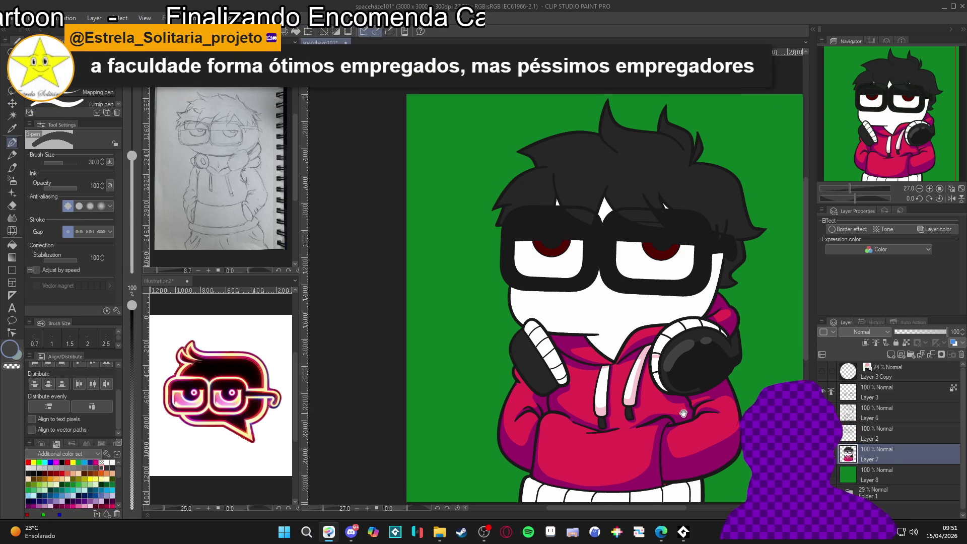
Test Auto Select on the hair and headphones, then deselect and return to the G-pen.
{"action": "key", "text": "w"}
{"action": "left_click", "coordinate": [554, 379]}
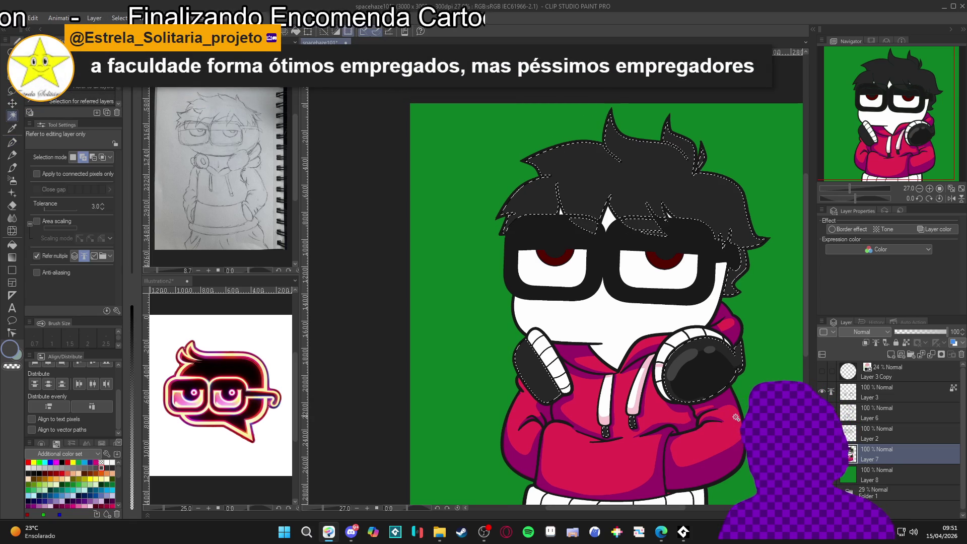
{"action": "key", "text": "ctrl+d"}
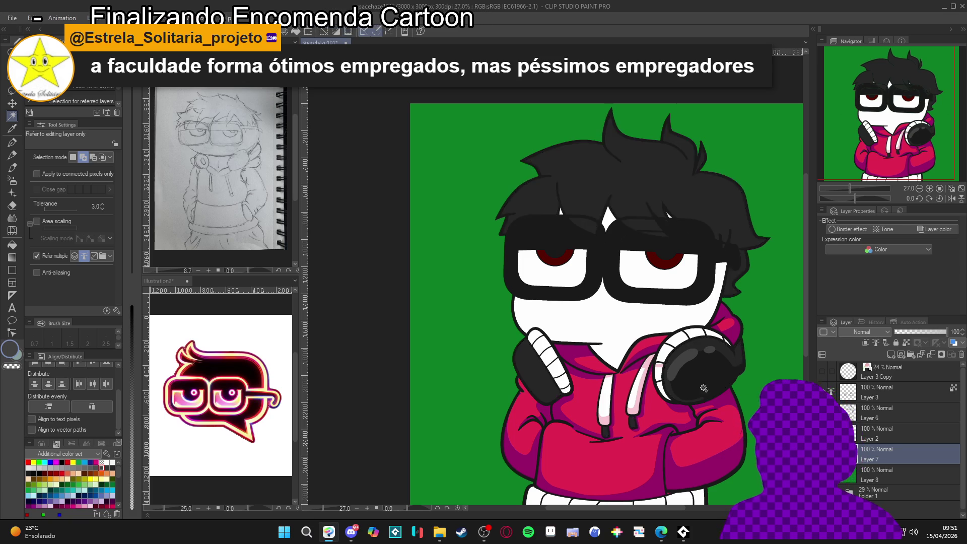
{"action": "key", "text": "p"}
Shade the left earcup at size 60, erase overspill with transparent colour at size 30, and select Layer 3.
{"action": "key", "text": "bracketright"}
{"action": "key", "text": "bracketright"}
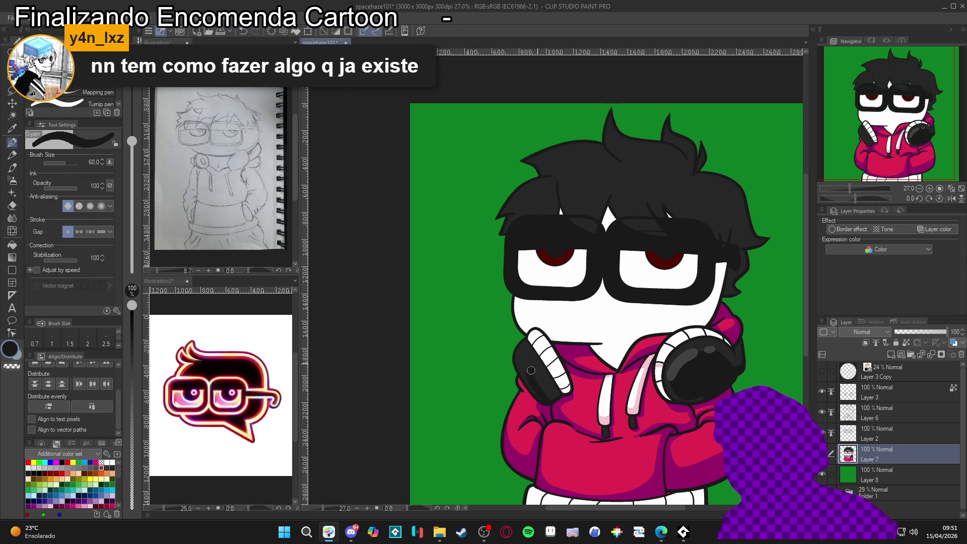
{"action": "key", "text": "c"}
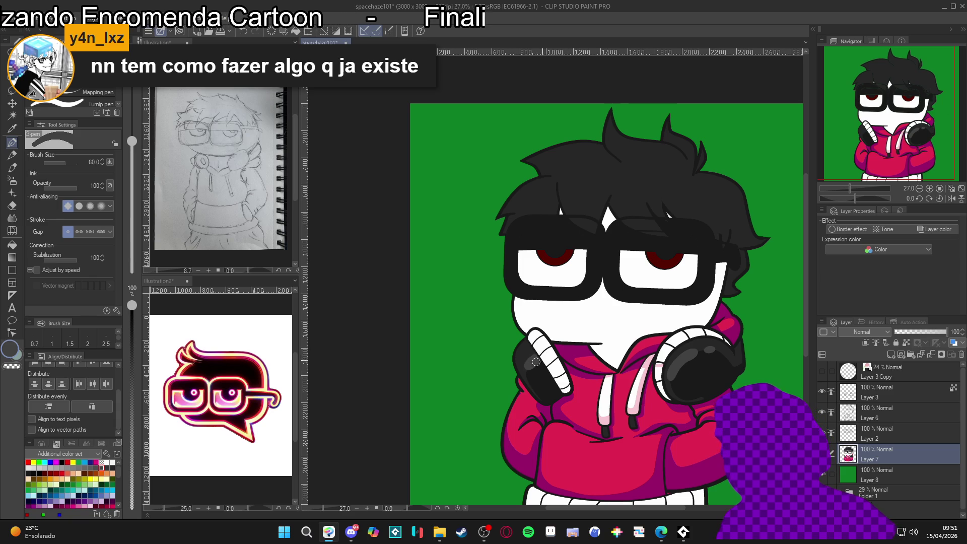
{"action": "key", "text": "bracketleft"}
{"action": "key", "text": "bracketleft"}
{"action": "key", "text": "bracketleft"}
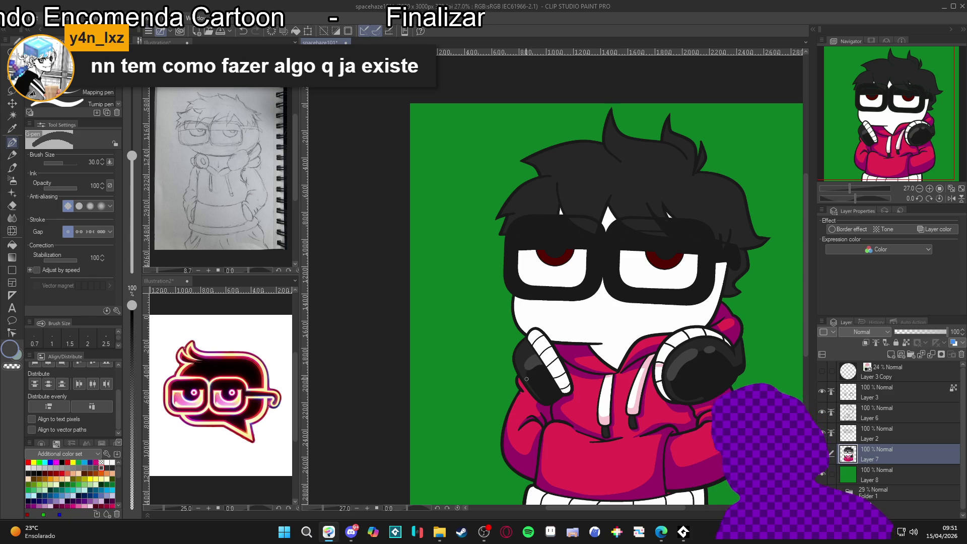
{"action": "mouse_move", "coordinate": [740, 424]}
{"action": "left_mouse_down"}
{"action": "mouse_move", "coordinate": [720, 428]}
{"action": "mouse_move", "coordinate": [683, 382]}
{"action": "left_mouse_up"}
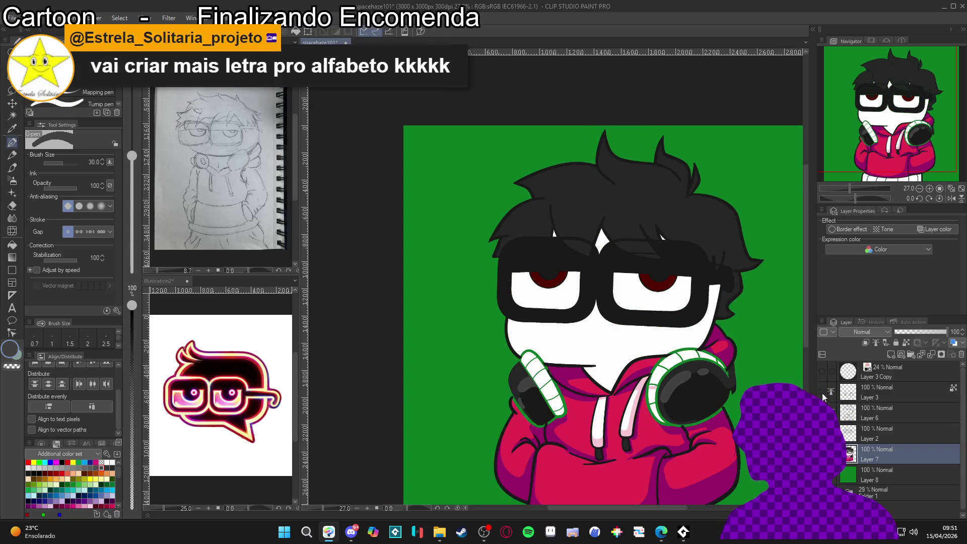
{"action": "left_click", "coordinate": [856, 396]}
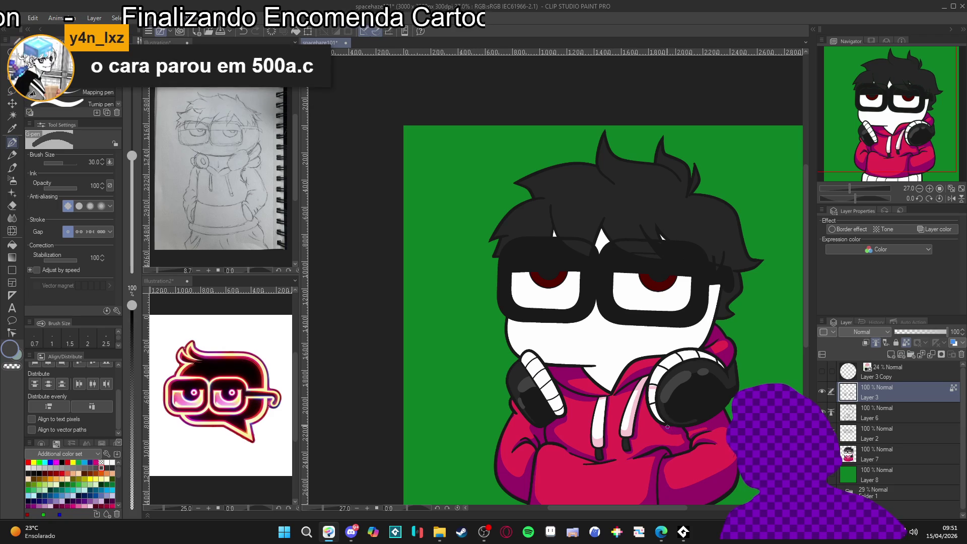
Eyedrop the drawstring pink and darken, desaturate and redden it into dusty rose 9D6F70.
{"action": "scroll", "coordinate": [564, 374], "scroll_direction": "up", "scroll_amount": 1}
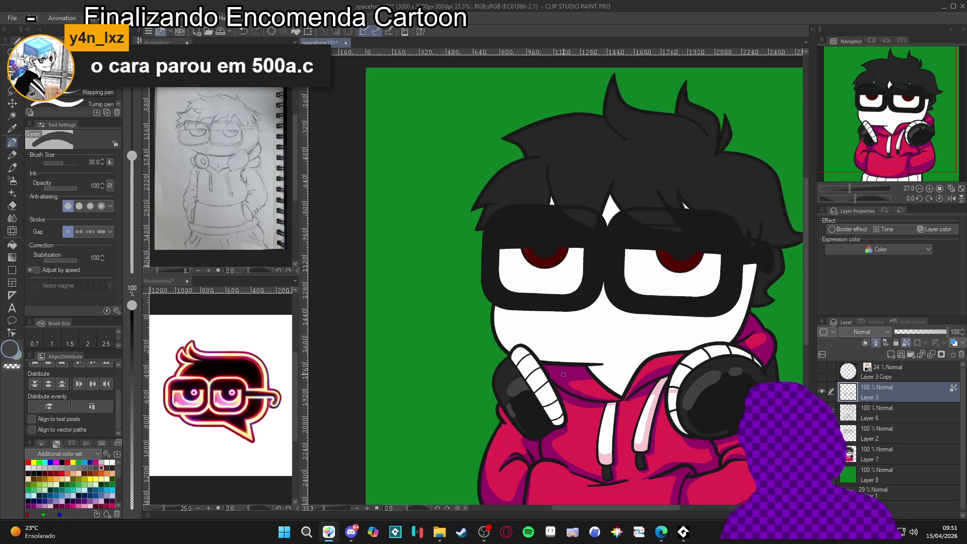
{"action": "scroll", "coordinate": [563, 374], "scroll_direction": "up", "scroll_amount": 3}
{"action": "scroll", "coordinate": [540, 386], "scroll_direction": "down", "scroll_amount": 1}
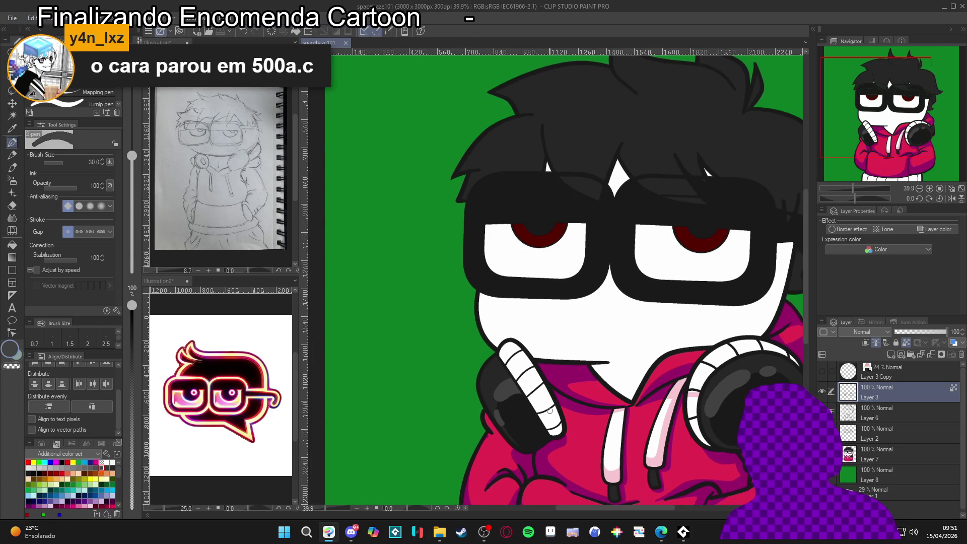
{"action": "left_click", "coordinate": [667, 441], "text": "alt"}
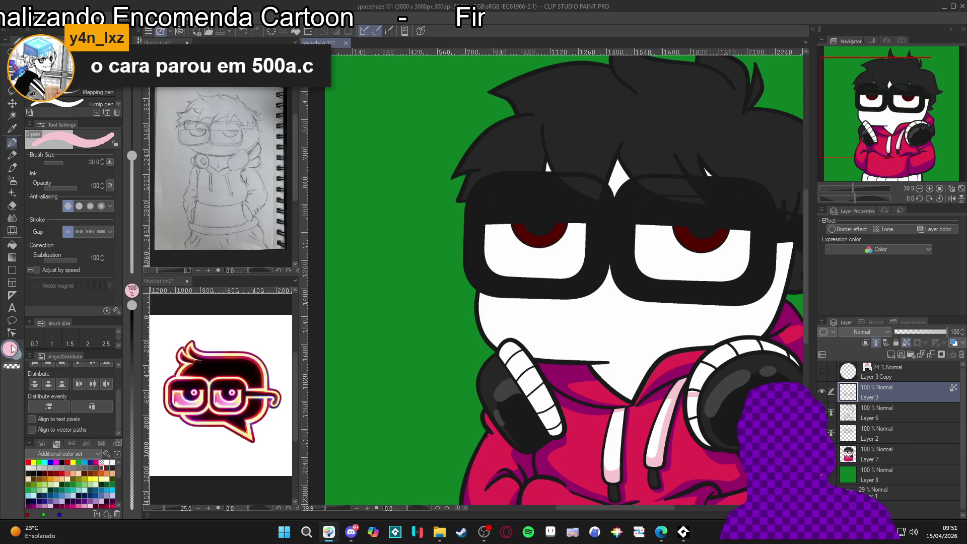
{"action": "left_click", "coordinate": [11, 348]}
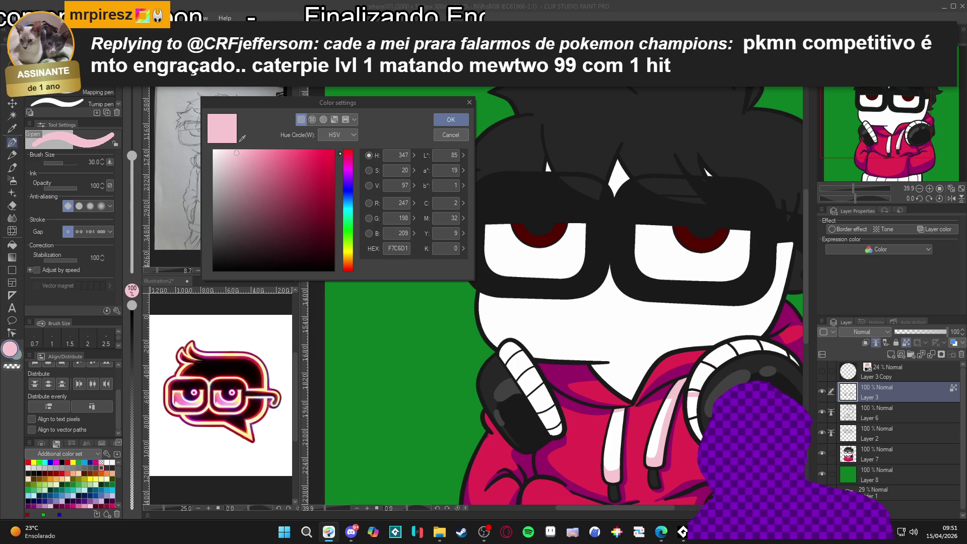
{"action": "left_click_drag", "start_coordinate": [235, 159], "coordinate": [235, 196]}
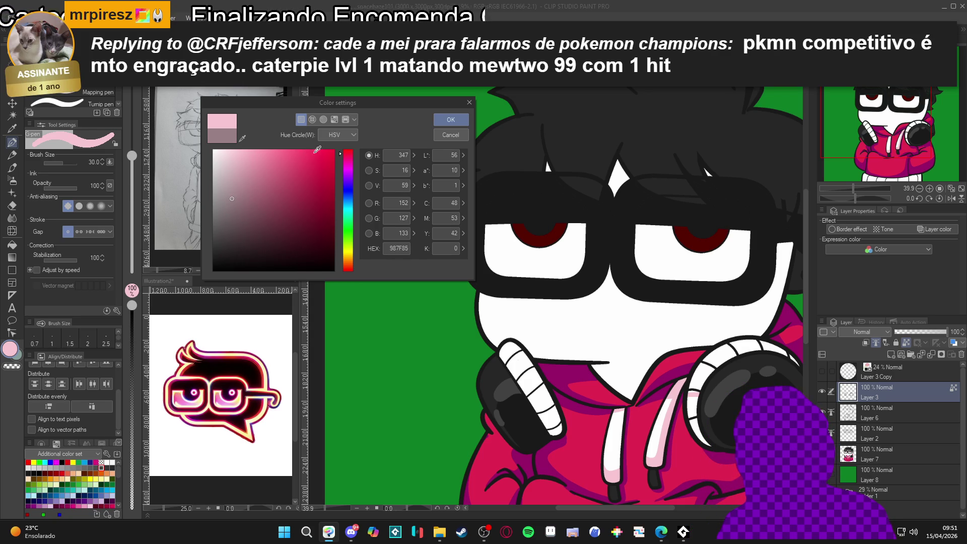
{"action": "left_click_drag", "start_coordinate": [345, 161], "coordinate": [338, 146]}
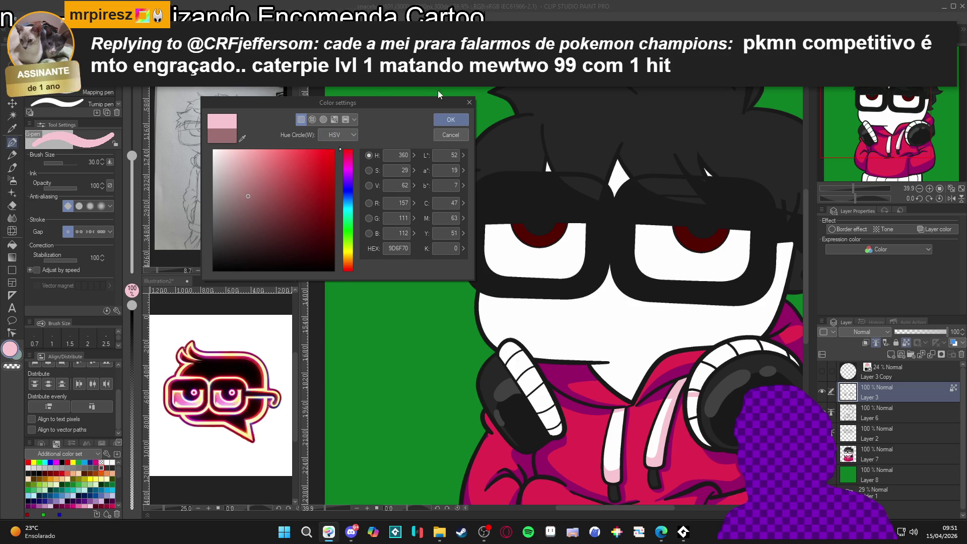
{"action": "left_click", "coordinate": [449, 119]}
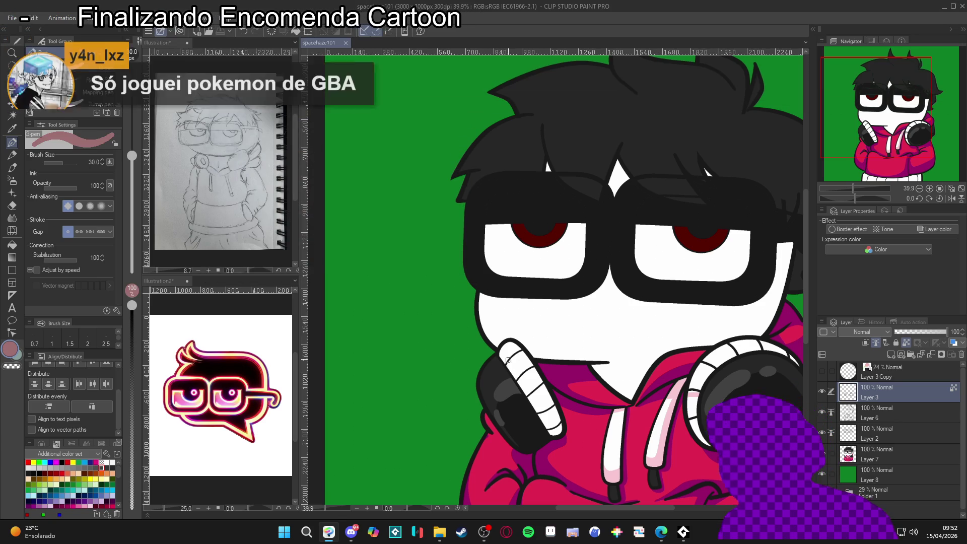
Add a muted-pink shading stroke near the hand and resample the headphone-strap pink.
{"action": "left_click_drag", "start_coordinate": [505, 364], "coordinate": [510, 358]}
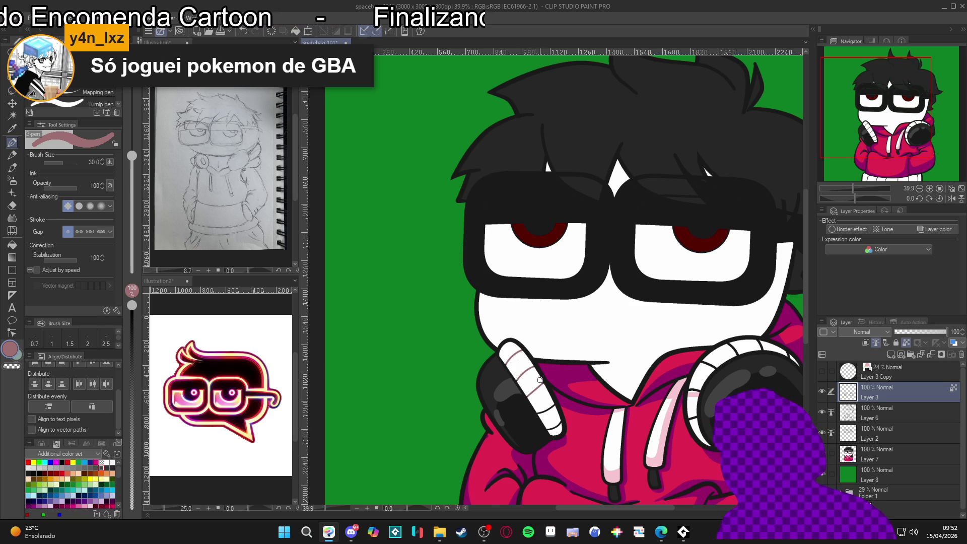
{"action": "left_click", "coordinate": [548, 380], "text": "alt"}
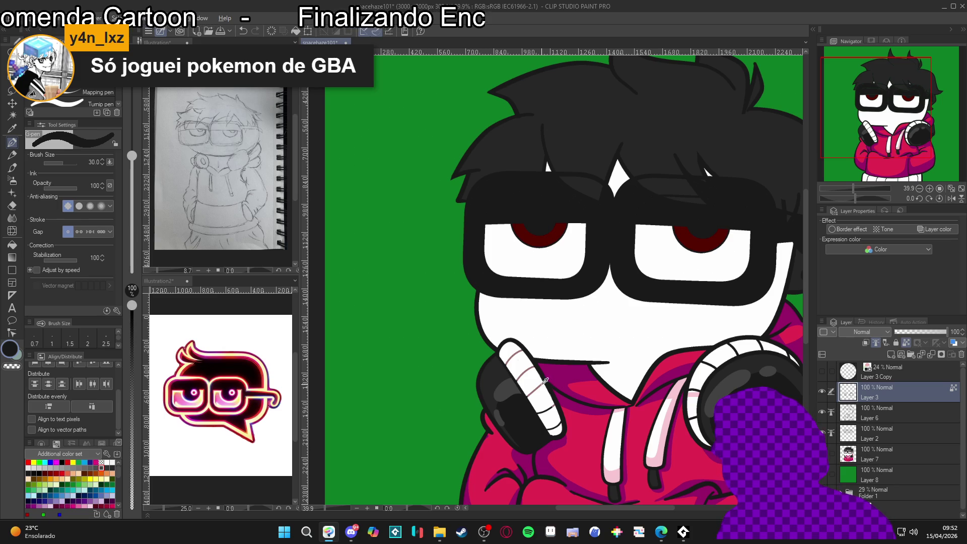
{"action": "left_click", "coordinate": [546, 383], "text": "alt"}
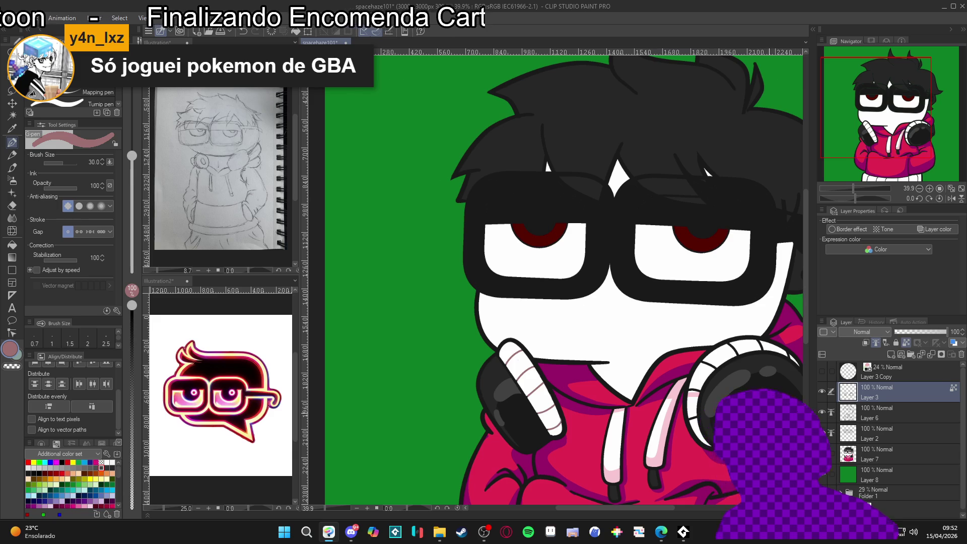
Save, draw mauve-pink stripes on the right headphone band, and shrink the brush to 15.
{"action": "left_click_drag", "start_coordinate": [691, 388], "coordinate": [644, 367]}
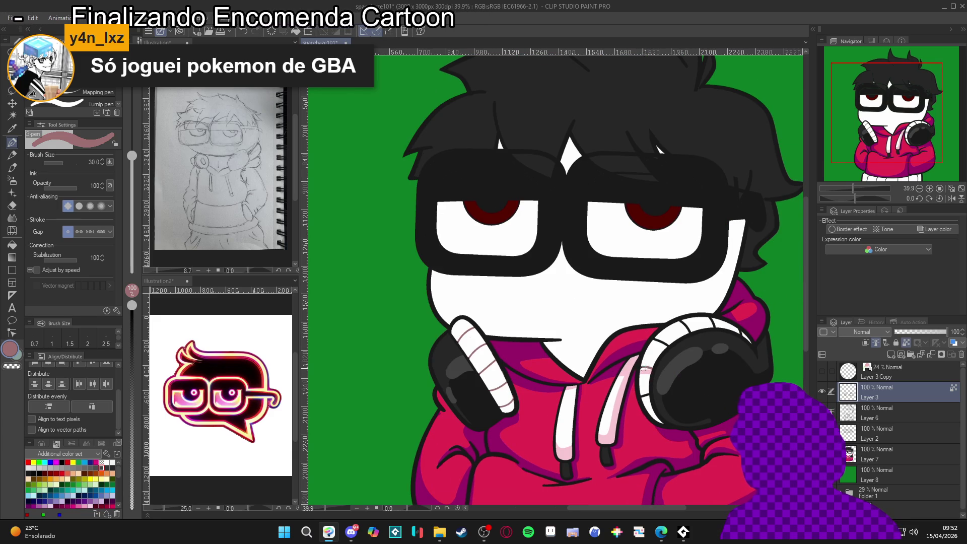
{"action": "mouse_move", "coordinate": [644, 368]}
{"action": "left_mouse_down"}
{"action": "mouse_move", "coordinate": [639, 355]}
{"action": "mouse_move", "coordinate": [626, 377]}
{"action": "left_mouse_up"}
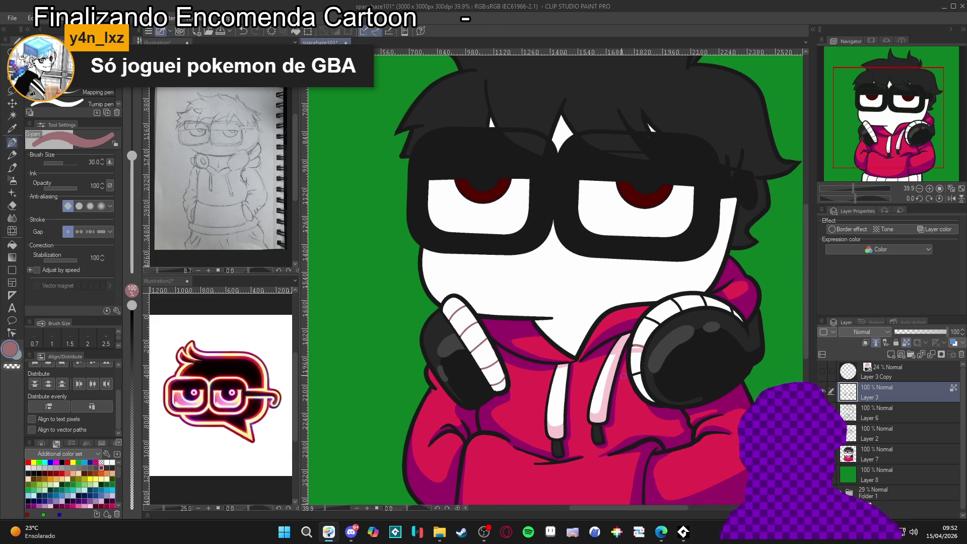
{"action": "key", "text": "ctrl+s"}
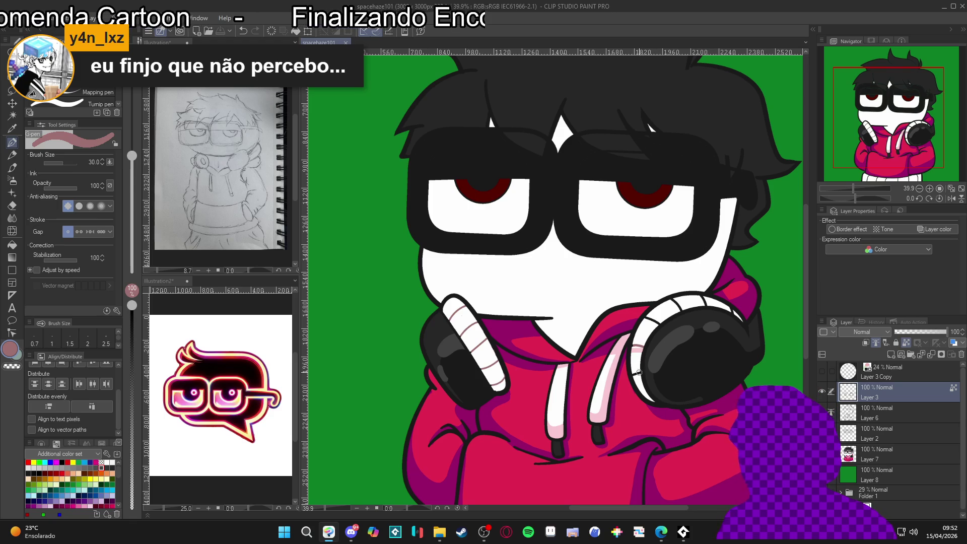
{"action": "left_click_drag", "start_coordinate": [638, 371], "coordinate": [636, 376]}
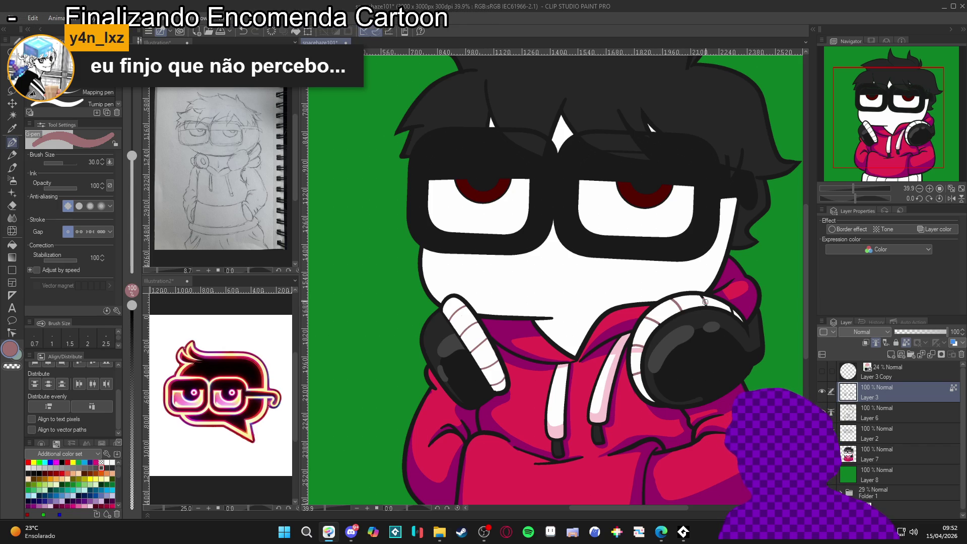
{"action": "left_click", "coordinate": [710, 294], "text": "alt"}
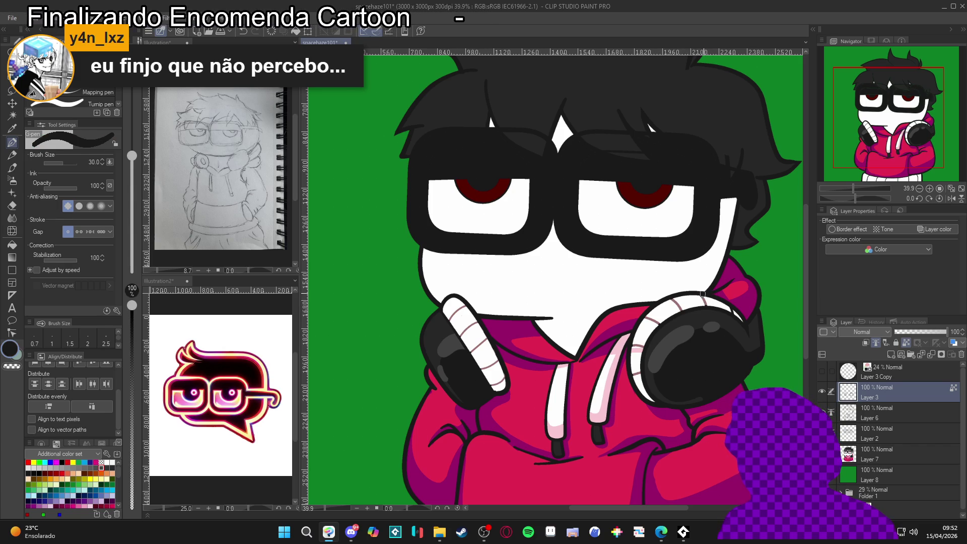
{"action": "left_click", "coordinate": [710, 297], "text": "alt"}
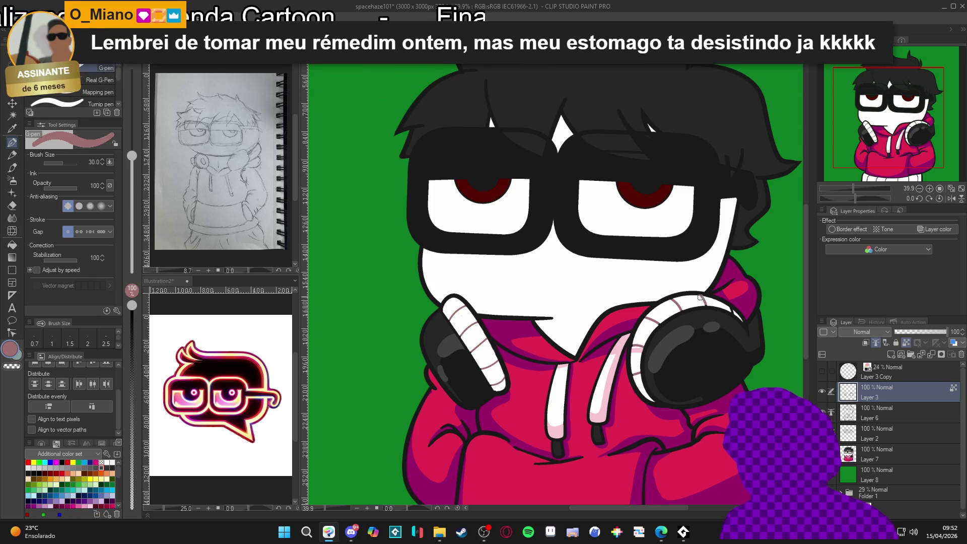
{"action": "key", "text": "bracketleft"}
{"action": "key", "text": "bracketleft"}
{"action": "key", "text": "bracketleft"}
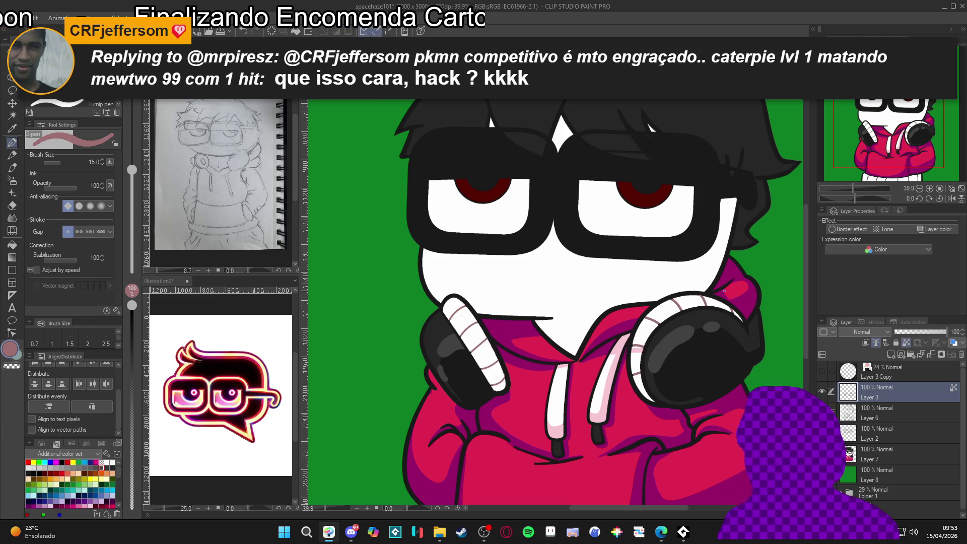
Zoom out, select Layer 7, and test Auto Select on the white areas before deselecting.
{"action": "key", "text": "ctrl+minus"}
{"action": "left_click", "coordinate": [877, 453]}
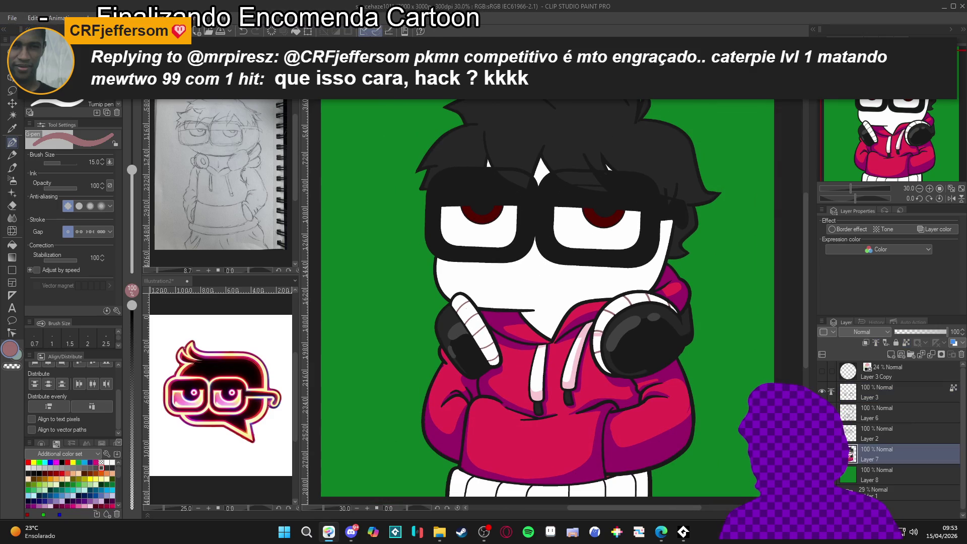
{"action": "key", "text": "w"}
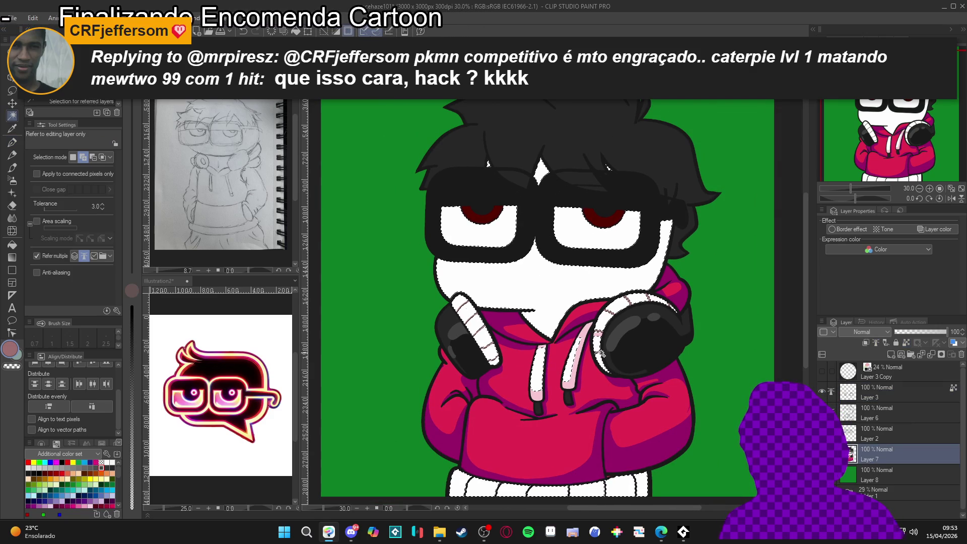
{"action": "left_click", "coordinate": [597, 346]}
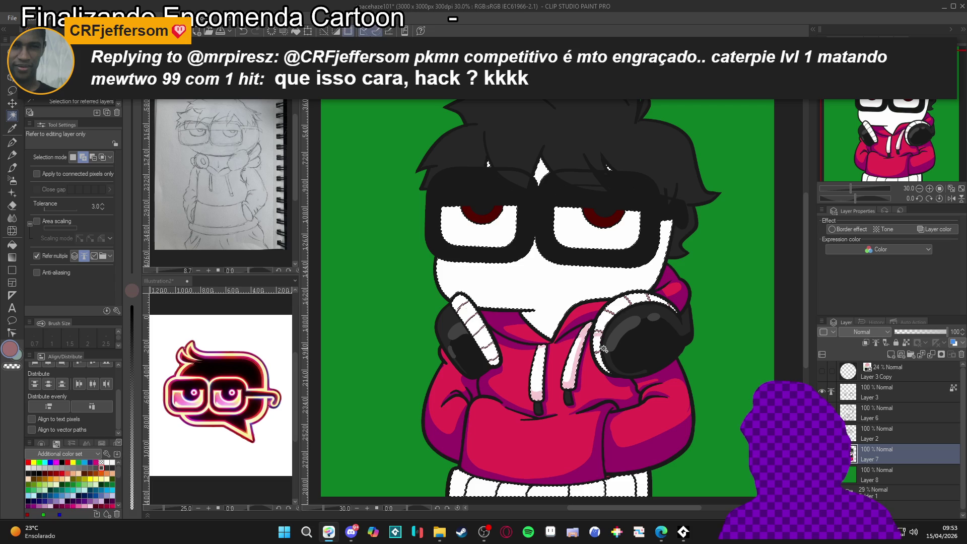
{"action": "scroll", "coordinate": [597, 345], "scroll_direction": "up", "scroll_amount": 1}
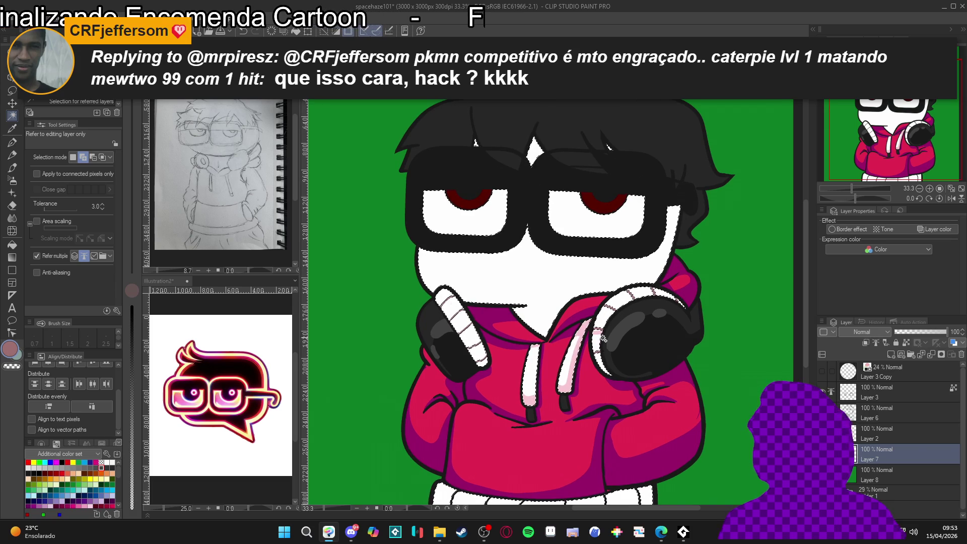
{"action": "key", "text": "ctrl+d"}
{"action": "key", "text": "p"}
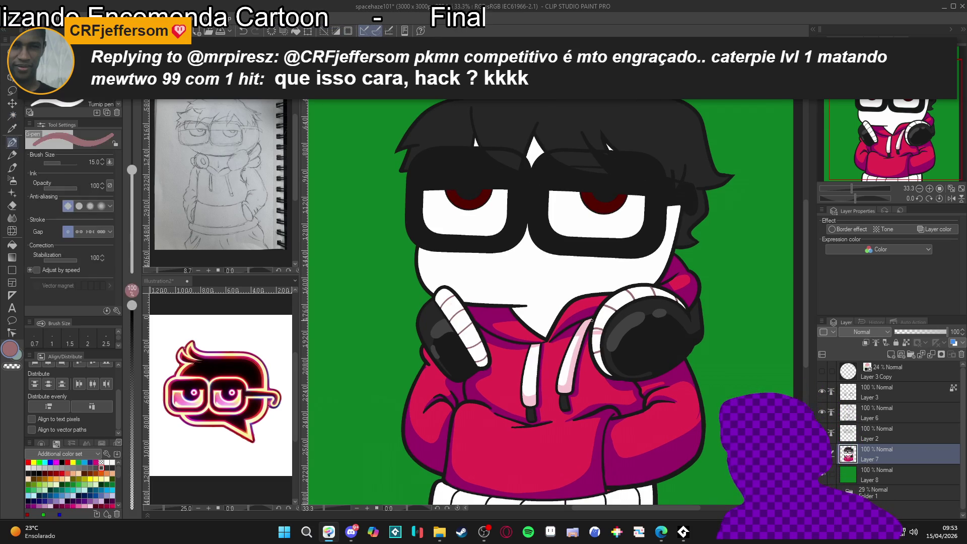
Draw pink shading lines along the left headphone band with the G-pen at size 30.
{"action": "key", "text": "bracketright"}
{"action": "key", "text": "bracketright"}
{"action": "key", "text": "bracketright"}
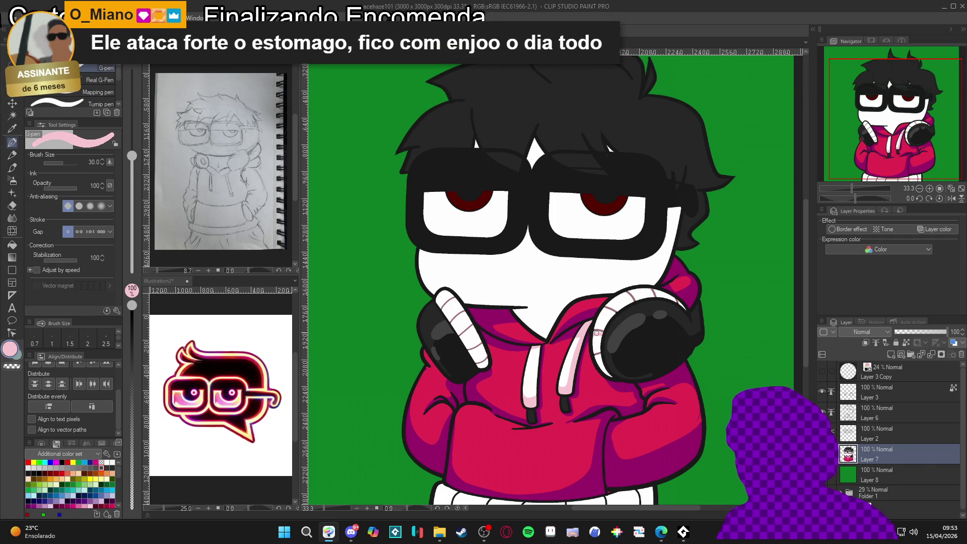
{"action": "left_click_drag", "start_coordinate": [595, 336], "coordinate": [616, 378]}
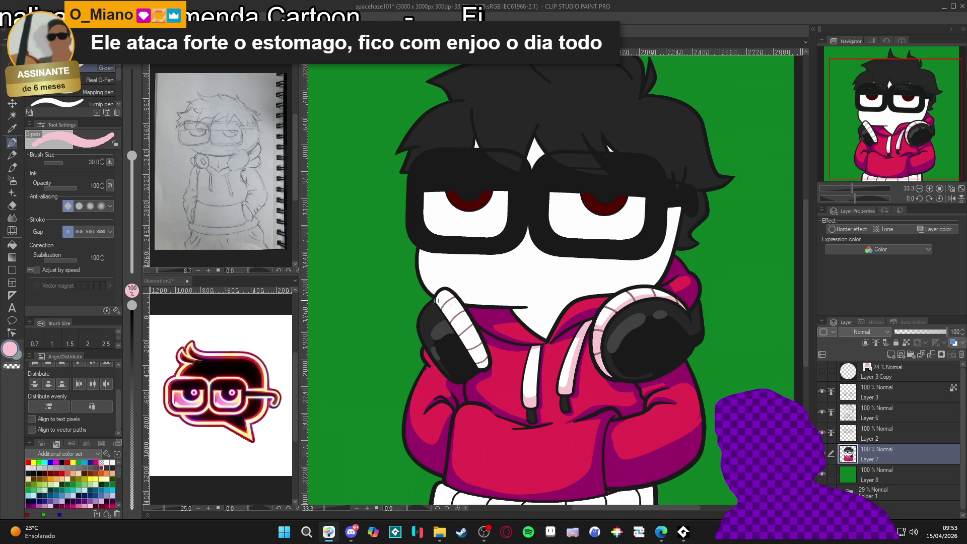
{"action": "key", "text": "g"}
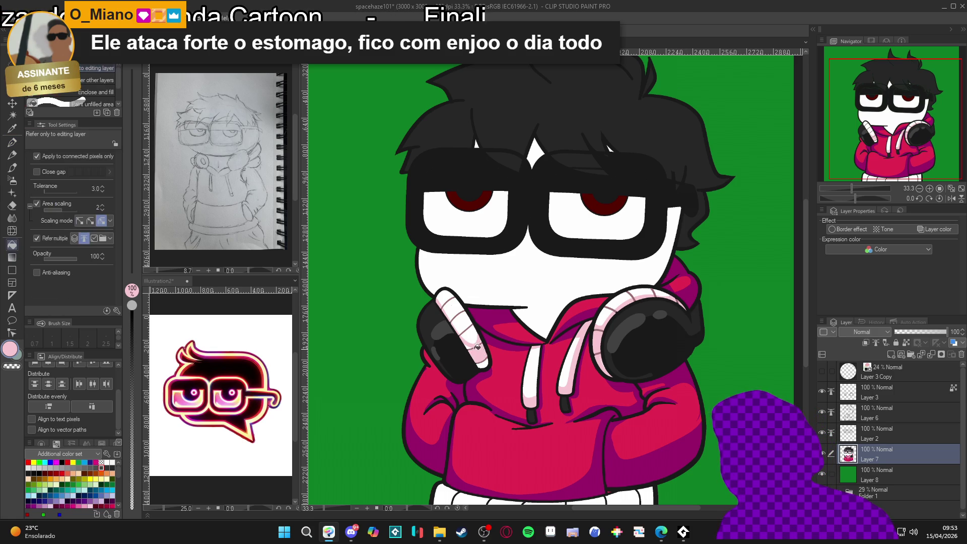
{"action": "key", "text": "p"}
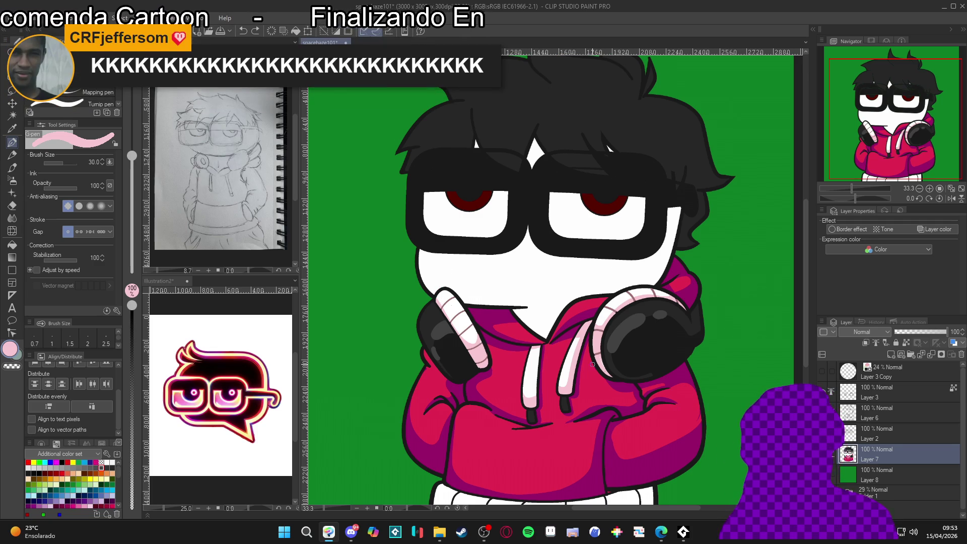
{"action": "scroll", "coordinate": [587, 360], "scroll_direction": "down", "scroll_amount": 2}
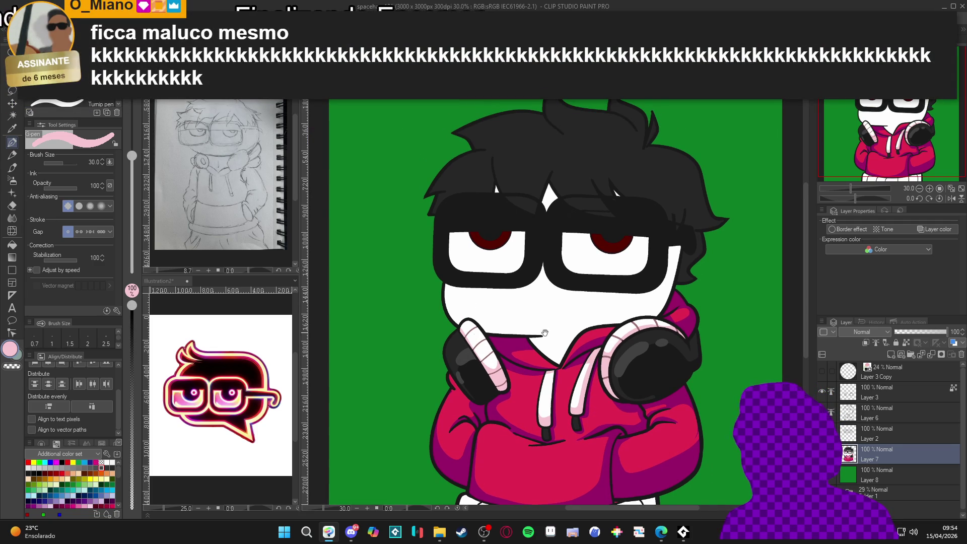
Set Auto Select to connected pixels only, test it on the face, and rotate the view 41°.
{"action": "key", "text": "w"}
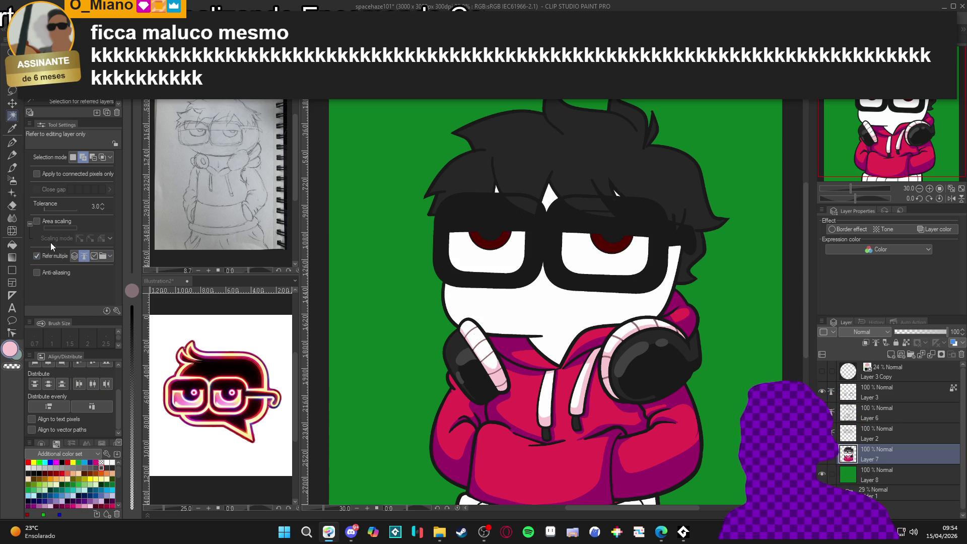
{"action": "left_click", "coordinate": [49, 176]}
{"action": "left_click", "coordinate": [578, 314]}
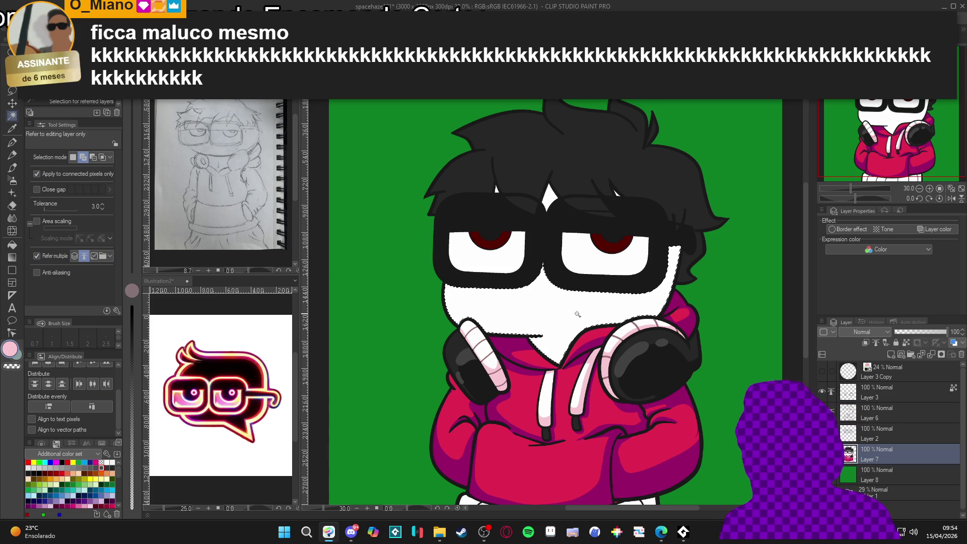
{"action": "key", "text": "ctrl+d"}
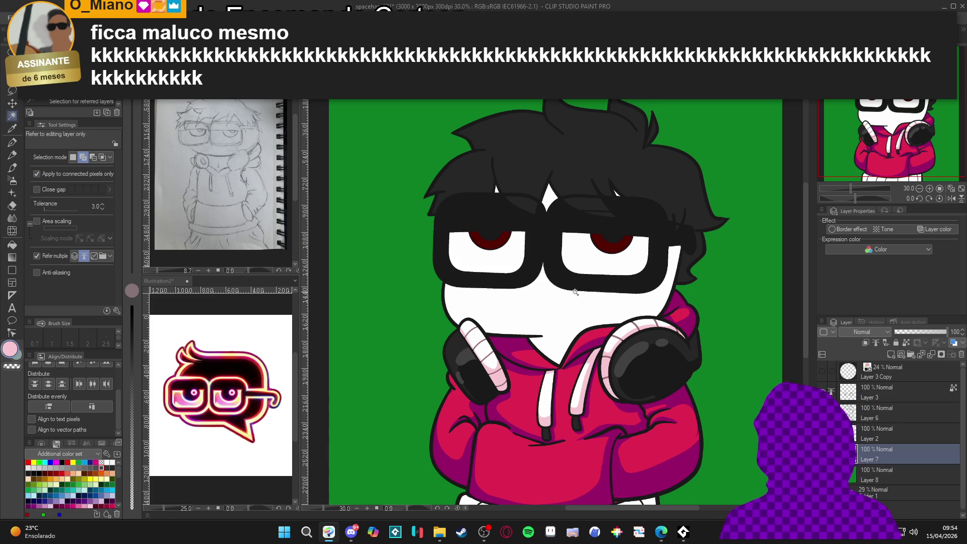
{"action": "key", "text": "r"}
{"action": "left_click_drag", "start_coordinate": [631, 303], "coordinate": [579, 388]}
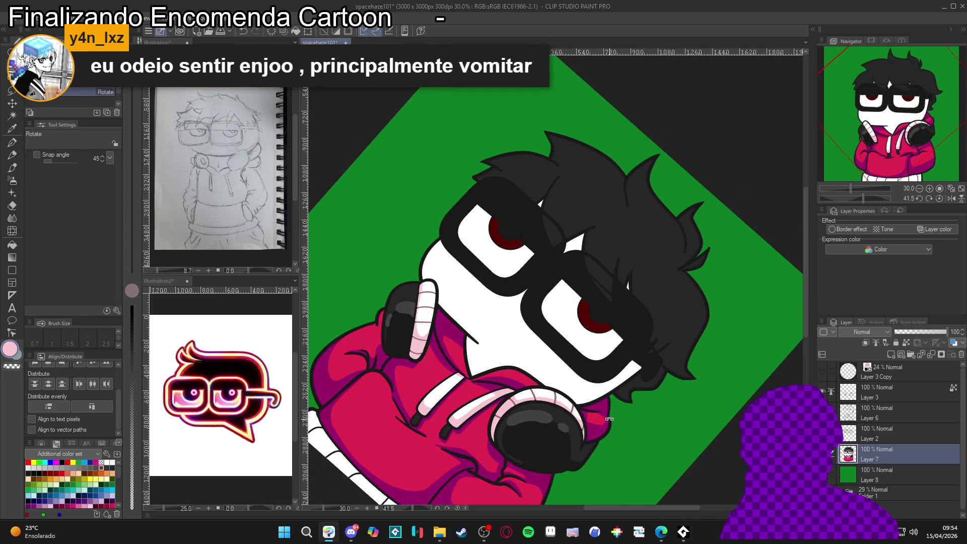
Fill the small white gap beside the glasses with pink and shade beneath them at tilted angles.
{"action": "key", "text": "g"}
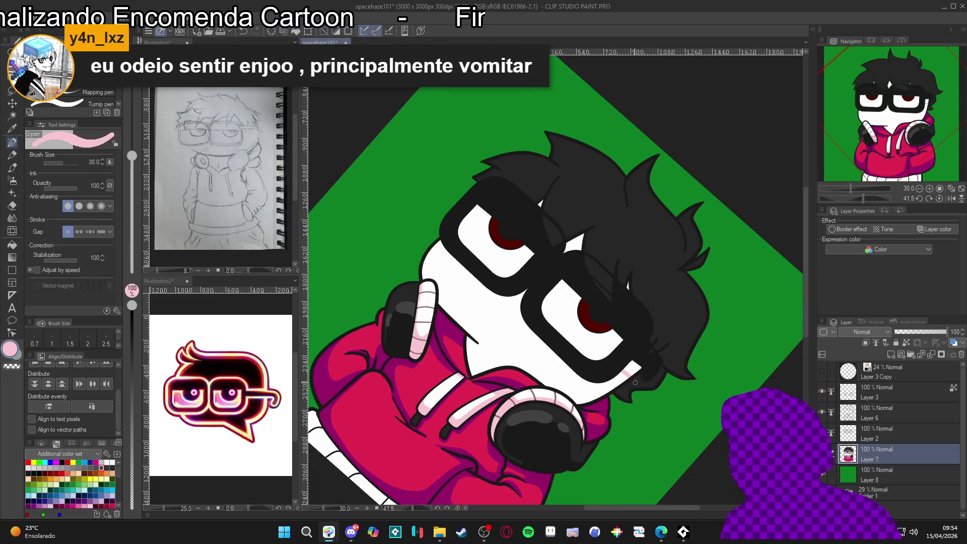
{"action": "left_click", "coordinate": [632, 363]}
{"action": "key", "text": "p"}
{"action": "mouse_move", "coordinate": [632, 364]}
{"action": "left_mouse_down"}
{"action": "mouse_move", "coordinate": [661, 318]}
{"action": "mouse_move", "coordinate": [662, 242]}
{"action": "left_mouse_up"}
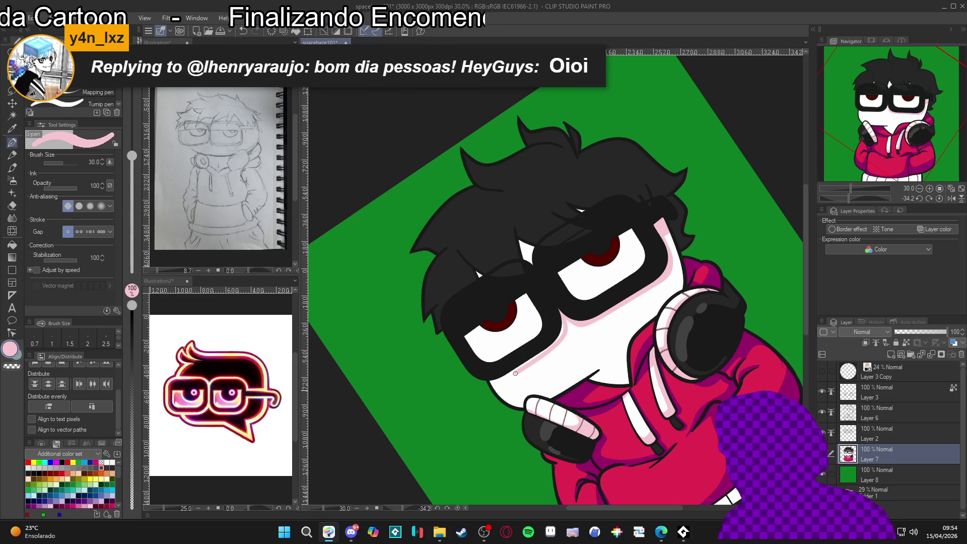
{"action": "key", "text": "g"}
{"action": "key", "text": "p"}
{"action": "left_click_drag", "start_coordinate": [585, 322], "coordinate": [494, 184]}
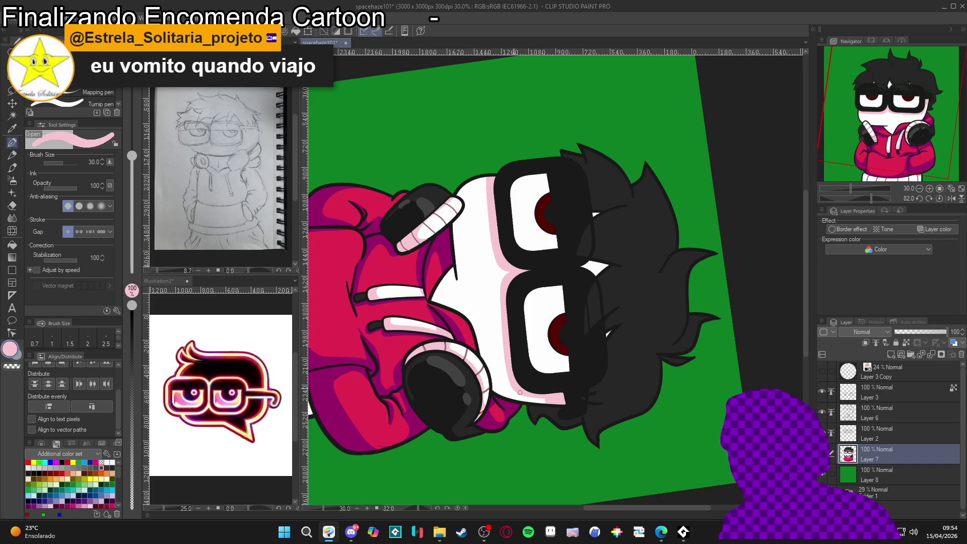
Shade the face edges at a new canvas angle, then reset the rotation upright.
{"action": "key", "text": "r"}
{"action": "left_click_drag", "start_coordinate": [556, 298], "coordinate": [490, 244]}
{"action": "key", "text": "p"}
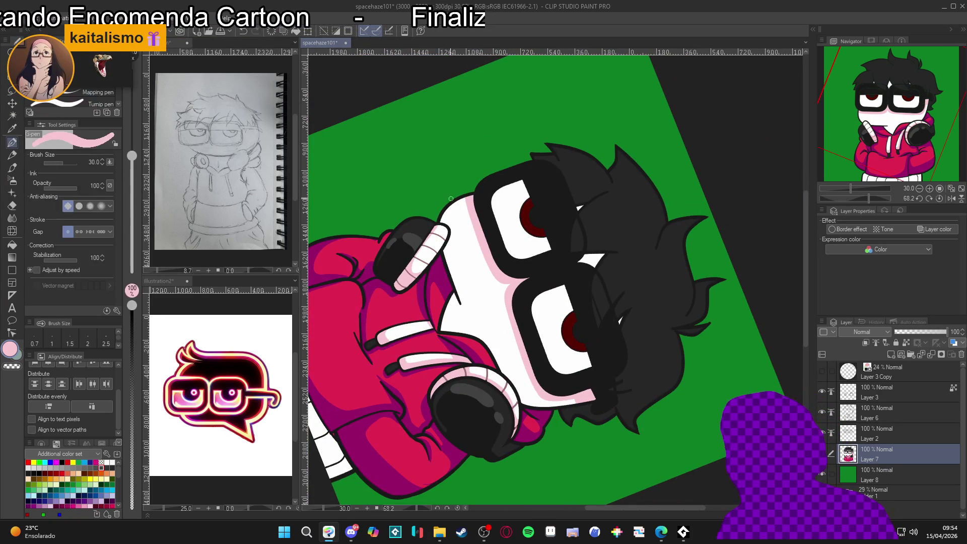
{"action": "key", "text": "g"}
{"action": "key", "text": "p"}
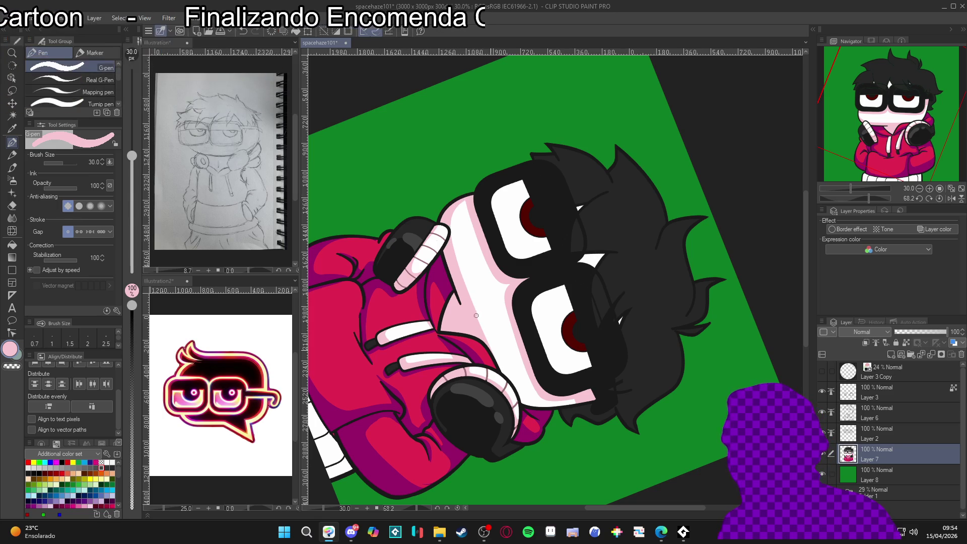
{"action": "key", "text": "ctrl+@"}
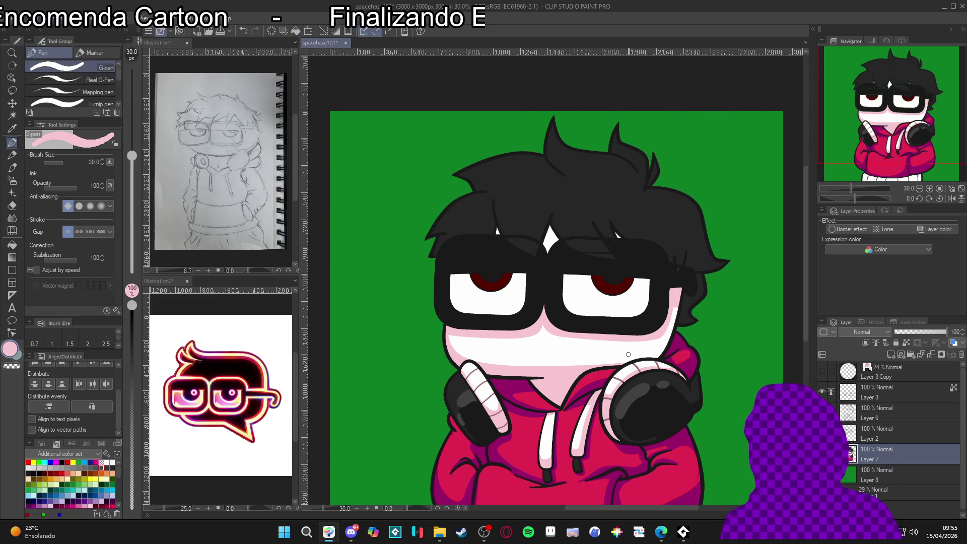
{"action": "scroll", "coordinate": [650, 360], "scroll_direction": "up", "scroll_amount": 2}
{"action": "scroll", "coordinate": [653, 355], "scroll_direction": "down", "scroll_amount": 2}
{"action": "scroll", "coordinate": [650, 365], "scroll_direction": "up", "scroll_amount": 1}
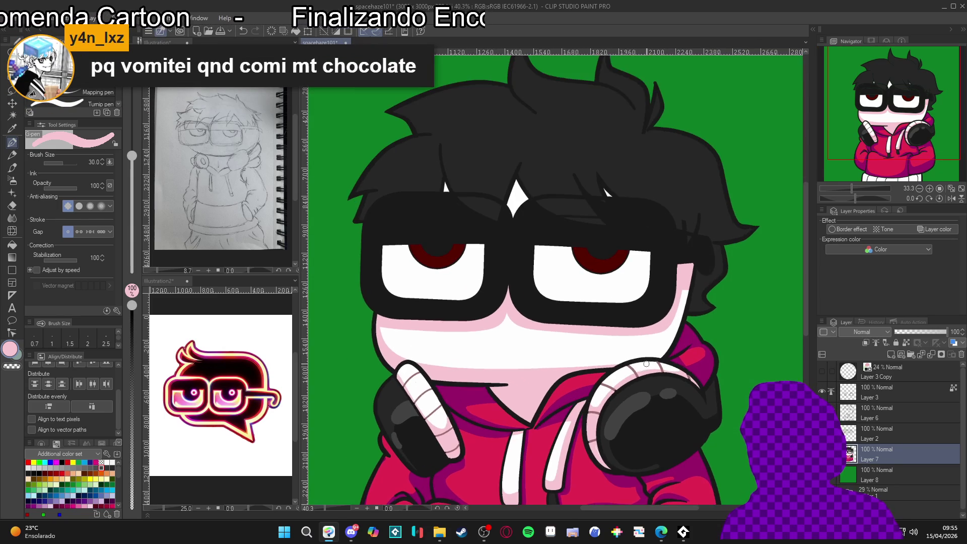
{"action": "mouse_move", "coordinate": [616, 387]}
{"action": "left_mouse_down"}
{"action": "mouse_move", "coordinate": [639, 400]}
{"action": "mouse_move", "coordinate": [511, 231]}
{"action": "left_mouse_up"}
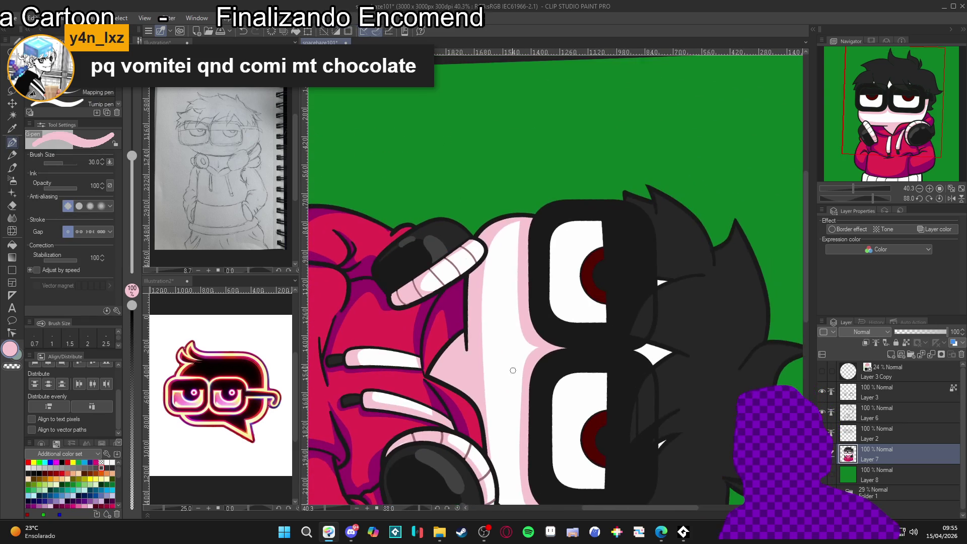
{"action": "left_click", "coordinate": [513, 234], "text": "alt"}
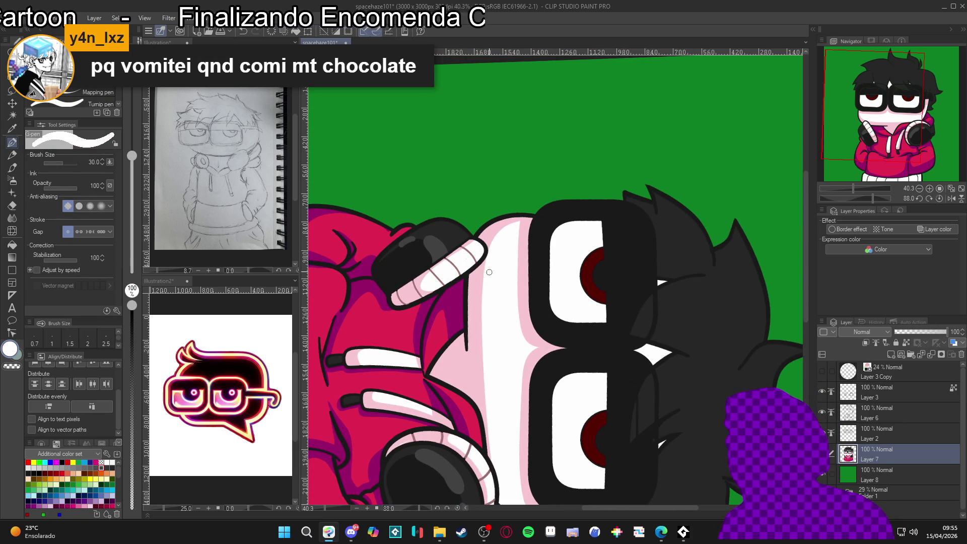
{"action": "left_click", "coordinate": [524, 231], "text": "alt"}
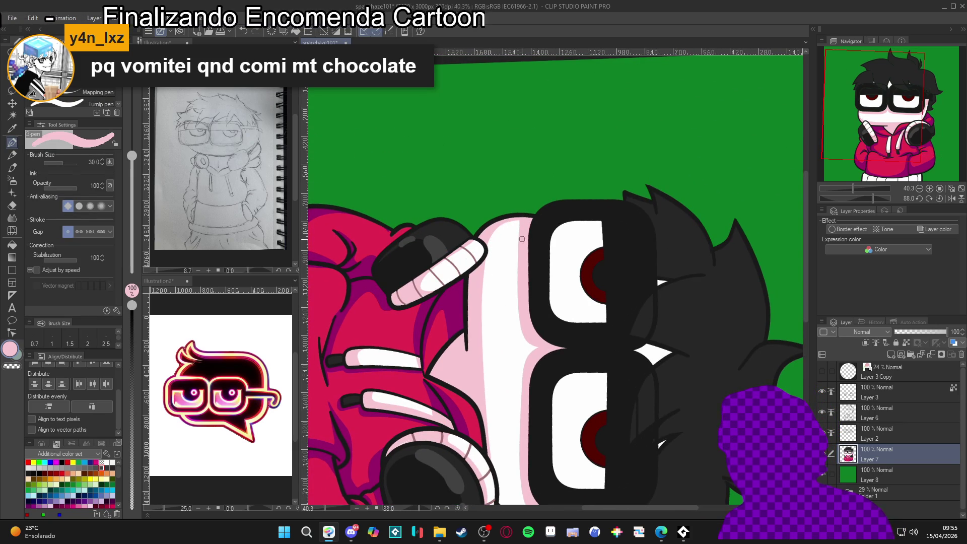
{"action": "left_click_drag", "start_coordinate": [522, 234], "coordinate": [652, 217]}
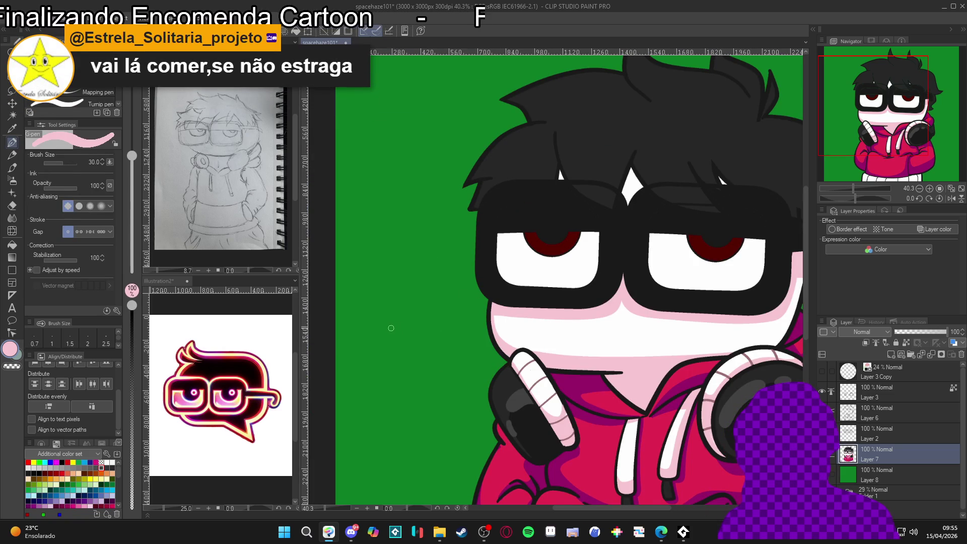
{"action": "scroll", "coordinate": [514, 347], "scroll_direction": "down", "scroll_amount": 3}
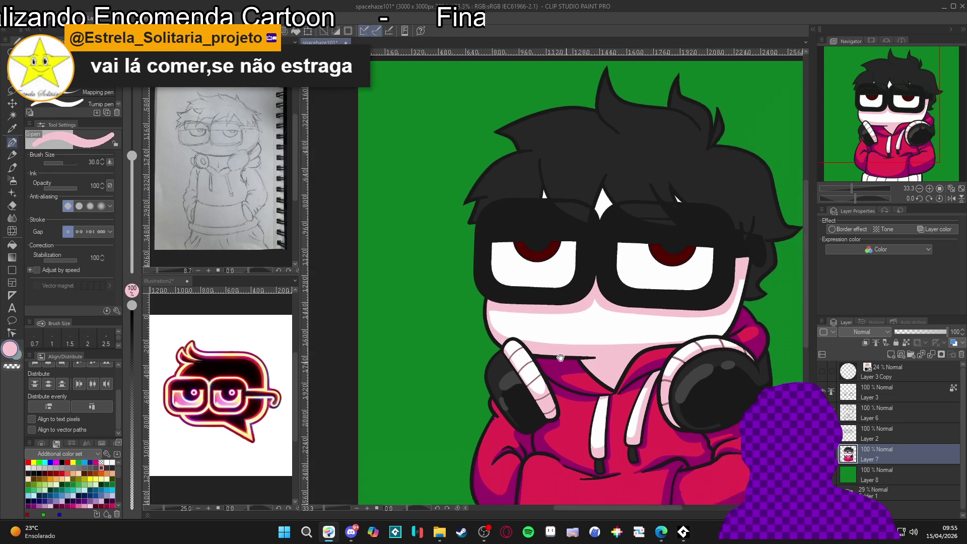
{"action": "scroll", "coordinate": [562, 332], "scroll_direction": "up", "scroll_amount": 2}
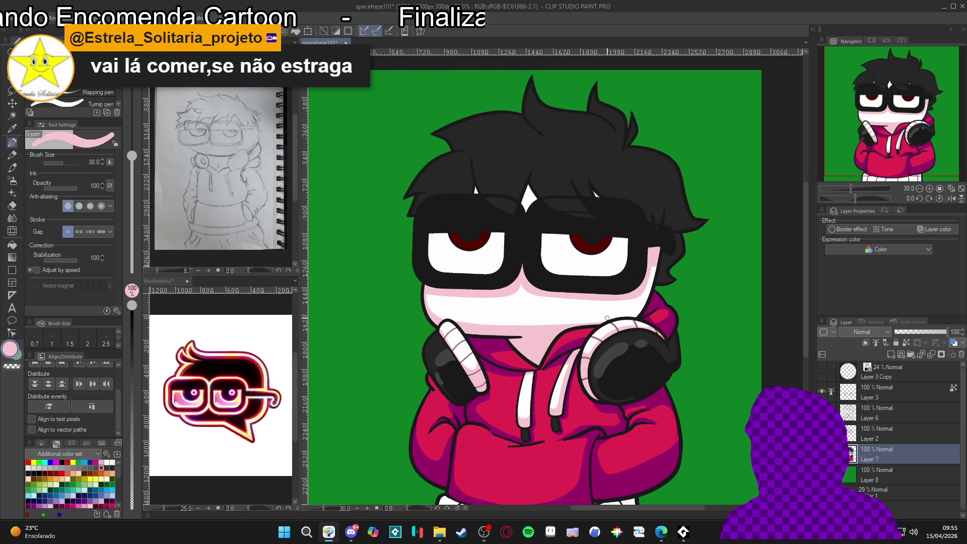
{"action": "scroll", "coordinate": [617, 305], "scroll_direction": "up", "scroll_amount": 1}
{"action": "key", "text": "w"}
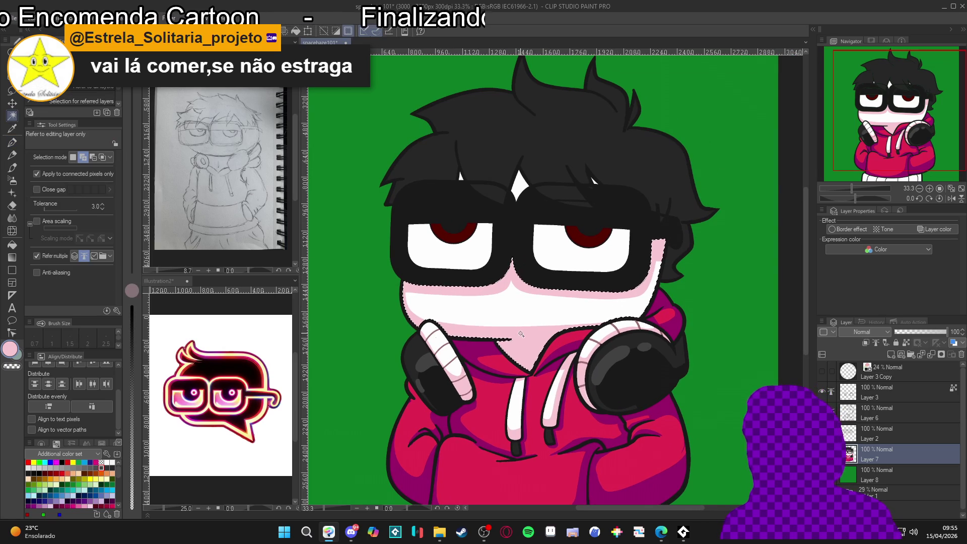
{"action": "left_click", "coordinate": [511, 336]}
{"action": "key", "text": "ctrl+d"}
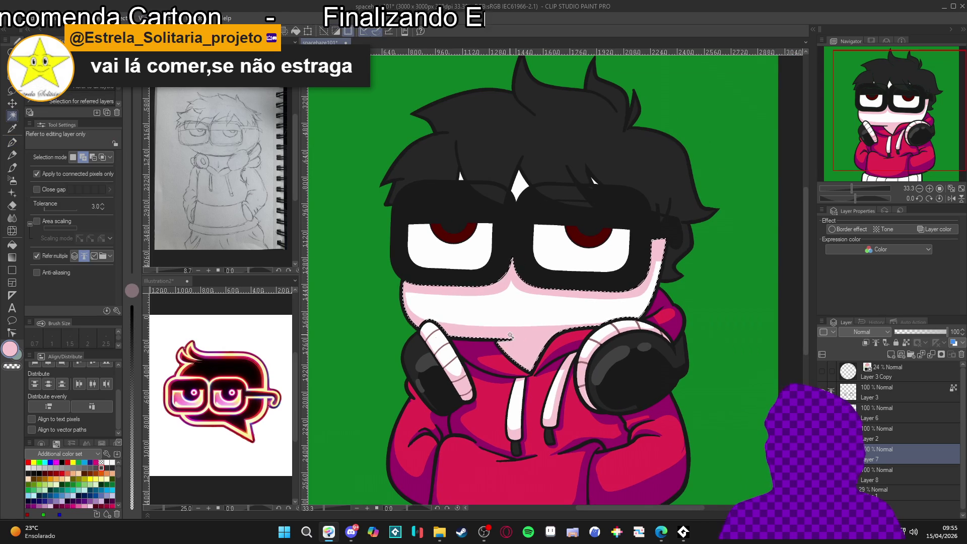
{"action": "key", "text": "r"}
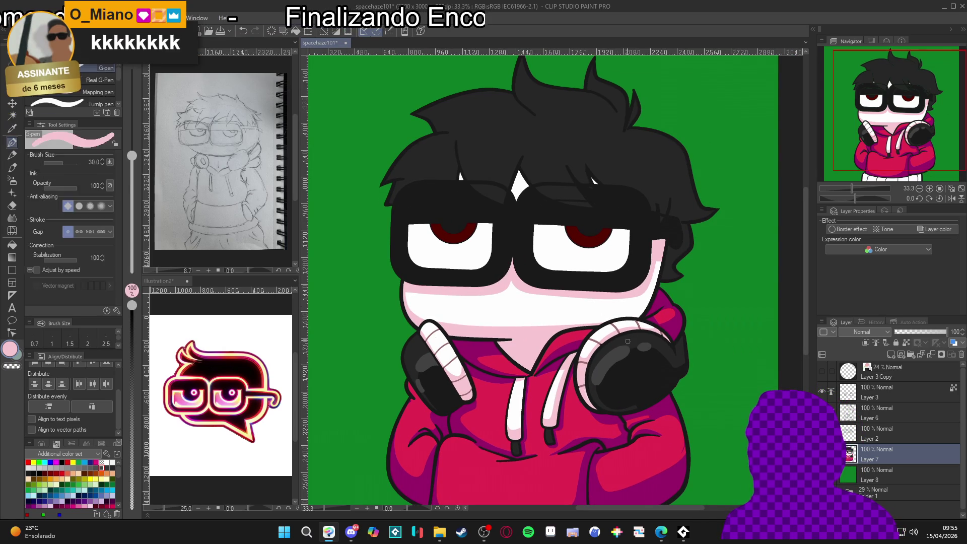
{"action": "left_click_drag", "start_coordinate": [510, 336], "coordinate": [392, 333]}
{"action": "key", "text": "p"}
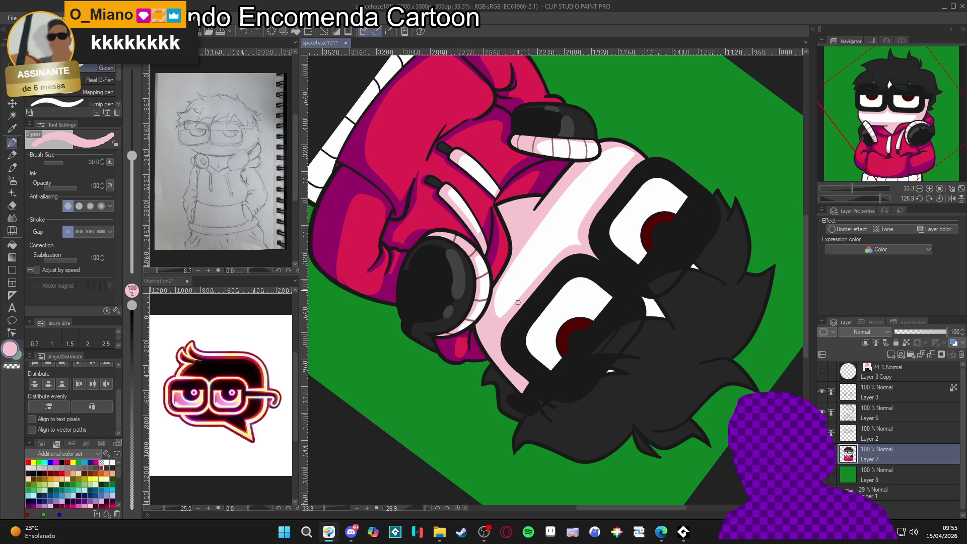
{"action": "mouse_move", "coordinate": [633, 276]}
{"action": "left_mouse_down"}
{"action": "mouse_move", "coordinate": [622, 212]}
{"action": "mouse_move", "coordinate": [569, 134]}
{"action": "mouse_move", "coordinate": [600, 331]}
{"action": "left_mouse_up"}
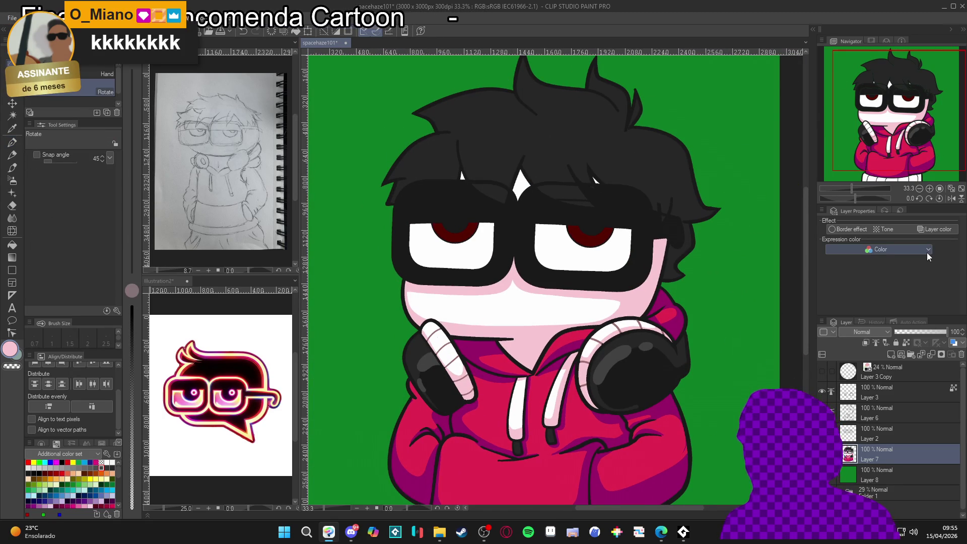
Zoom out to view the whole avatar and save the file with Ctrl+S.
{"action": "scroll", "coordinate": [600, 332], "scroll_direction": "down", "scroll_amount": 2}
{"action": "scroll", "coordinate": [538, 222], "scroll_direction": "up", "scroll_amount": 2}
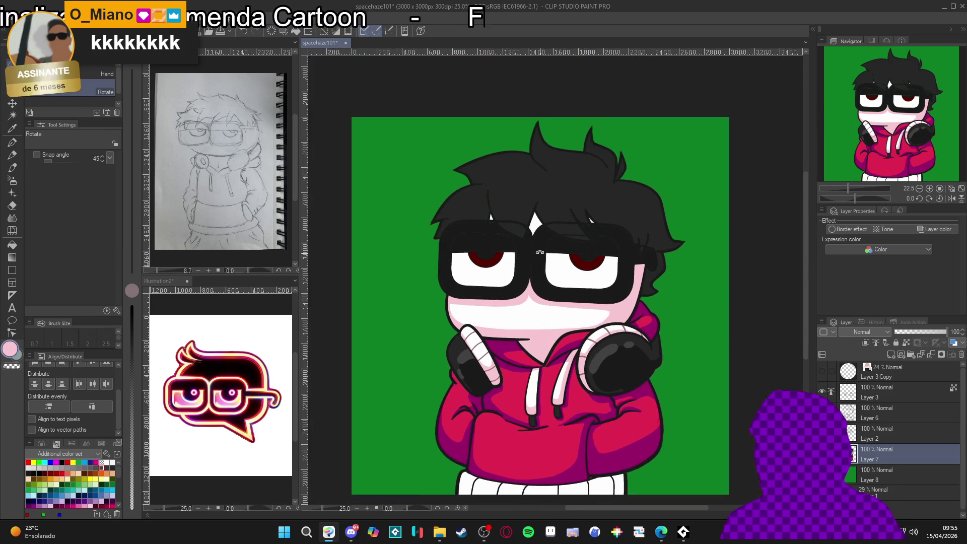
{"action": "key", "text": "g"}
{"action": "key", "text": "g"}
{"action": "scroll", "coordinate": [539, 216], "scroll_direction": "up", "scroll_amount": 3}
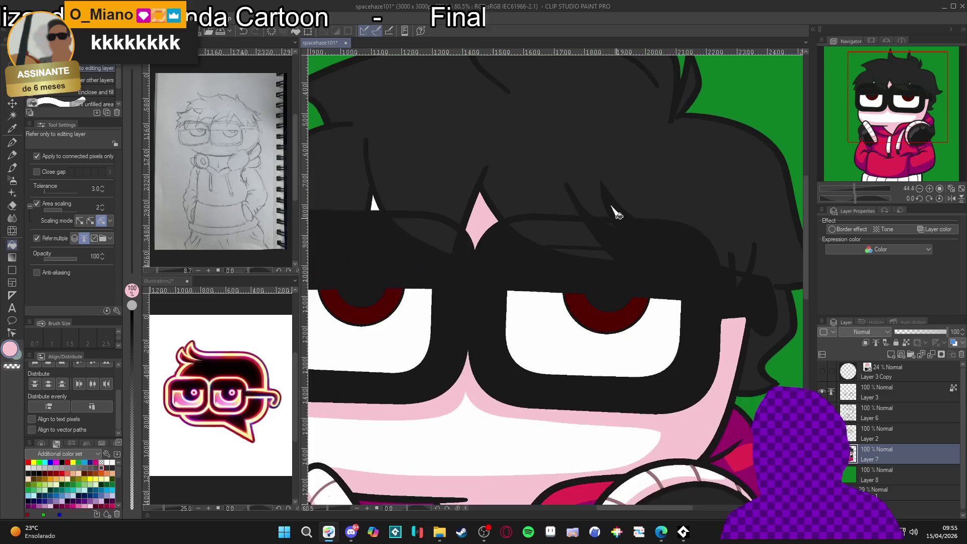
{"action": "scroll", "coordinate": [618, 213], "scroll_direction": "down", "scroll_amount": 2}
{"action": "scroll", "coordinate": [617, 214], "scroll_direction": "down", "scroll_amount": 2}
{"action": "scroll", "coordinate": [554, 211], "scroll_direction": "up", "scroll_amount": 1}
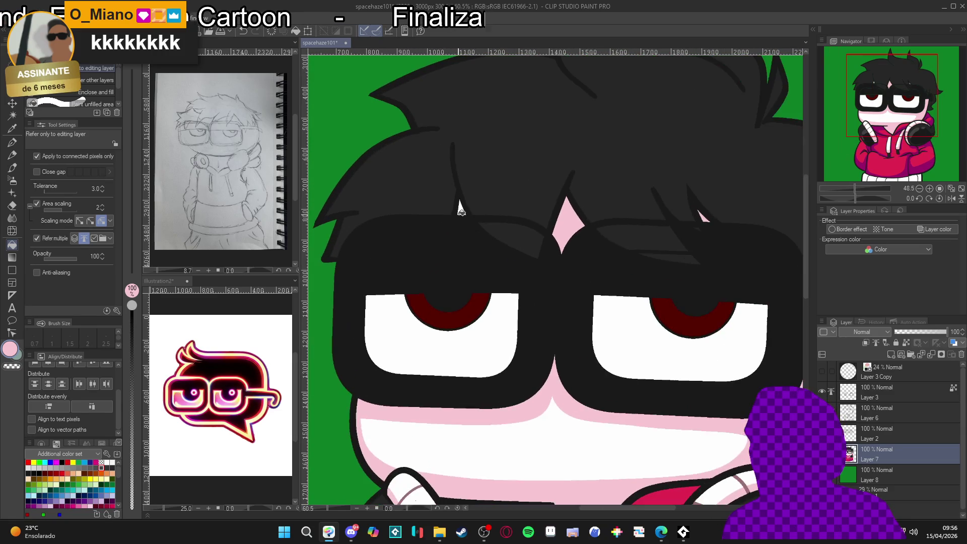
{"action": "scroll", "coordinate": [480, 216], "scroll_direction": "down", "scroll_amount": 2}
{"action": "scroll", "coordinate": [487, 221], "scroll_direction": "down", "scroll_amount": 2}
{"action": "scroll", "coordinate": [515, 278], "scroll_direction": "up", "scroll_amount": 1}
{"action": "scroll", "coordinate": [539, 283], "scroll_direction": "down", "scroll_amount": 1}
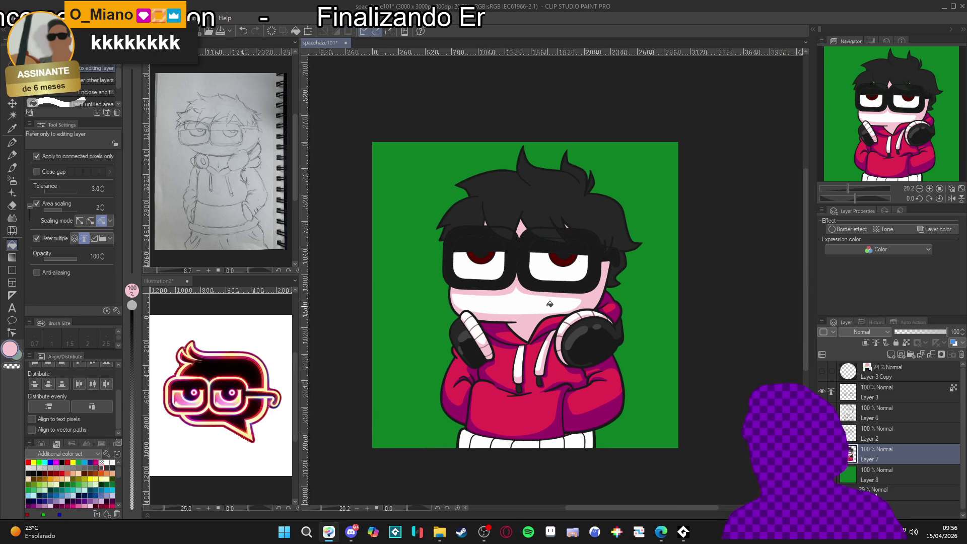
{"action": "key", "text": "ctrl+s"}
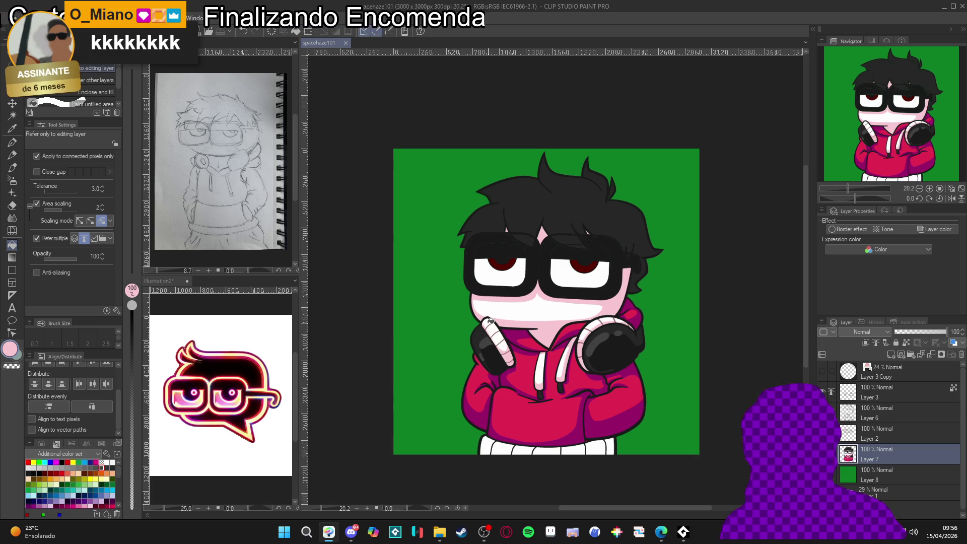
Zoom around the finished drawing and select Layer 6.
{"action": "scroll", "coordinate": [492, 321], "scroll_direction": "up", "scroll_amount": 3}
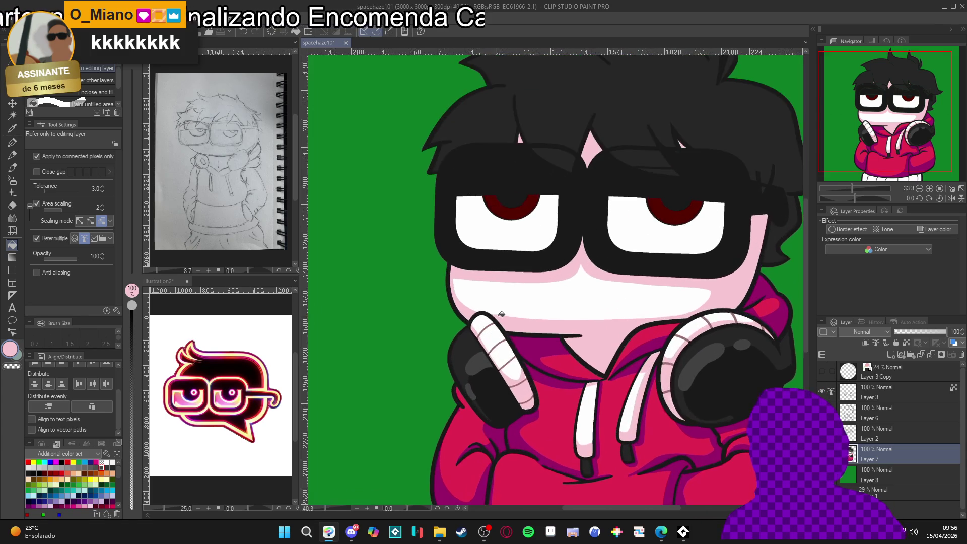
{"action": "scroll", "coordinate": [504, 312], "scroll_direction": "down", "scroll_amount": 3}
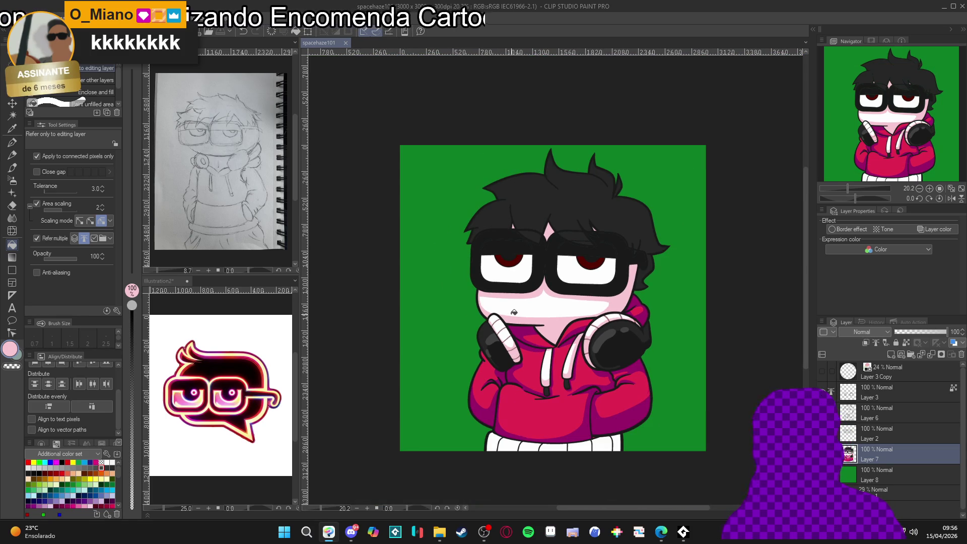
{"action": "scroll", "coordinate": [621, 292], "scroll_direction": "up", "scroll_amount": 2}
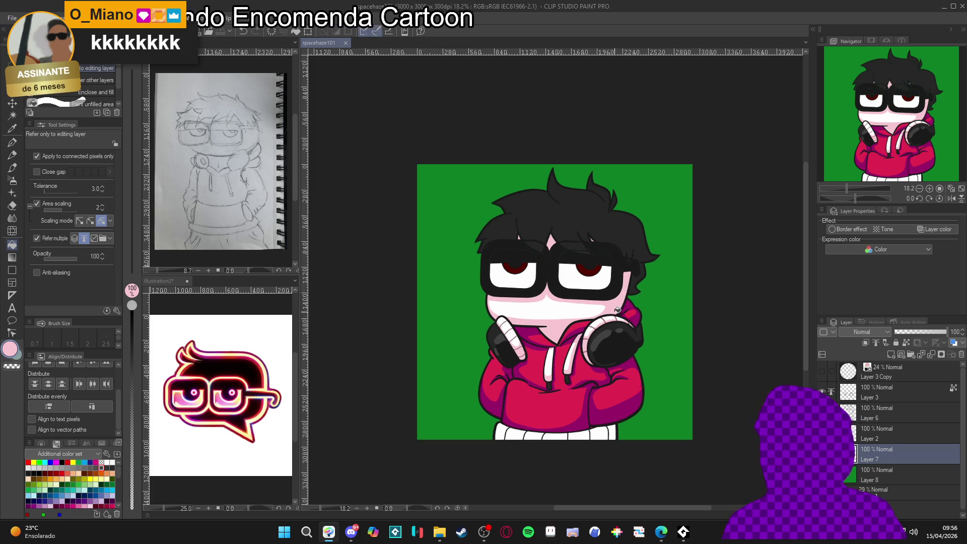
{"action": "scroll", "coordinate": [660, 332], "scroll_direction": "down", "scroll_amount": 2}
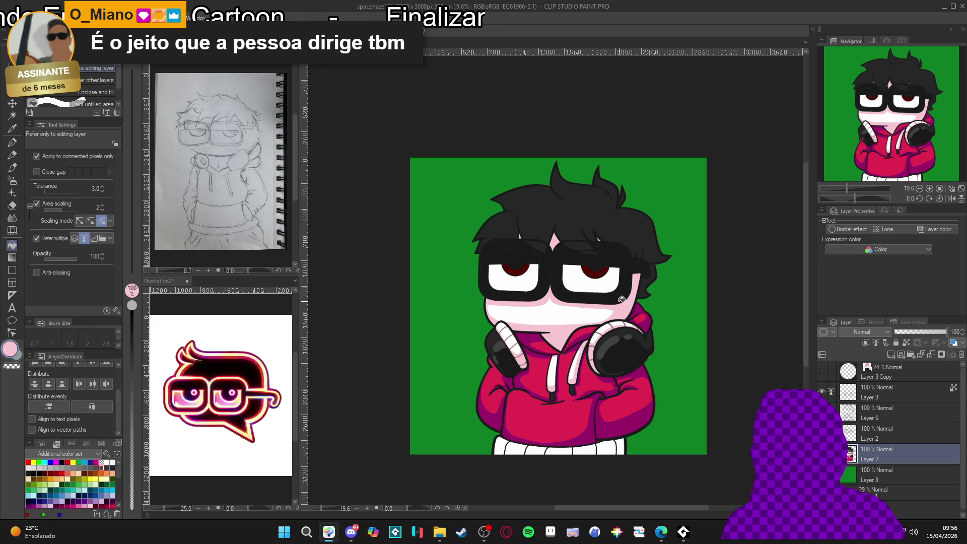
{"action": "scroll", "coordinate": [639, 445], "scroll_direction": "up", "scroll_amount": 2}
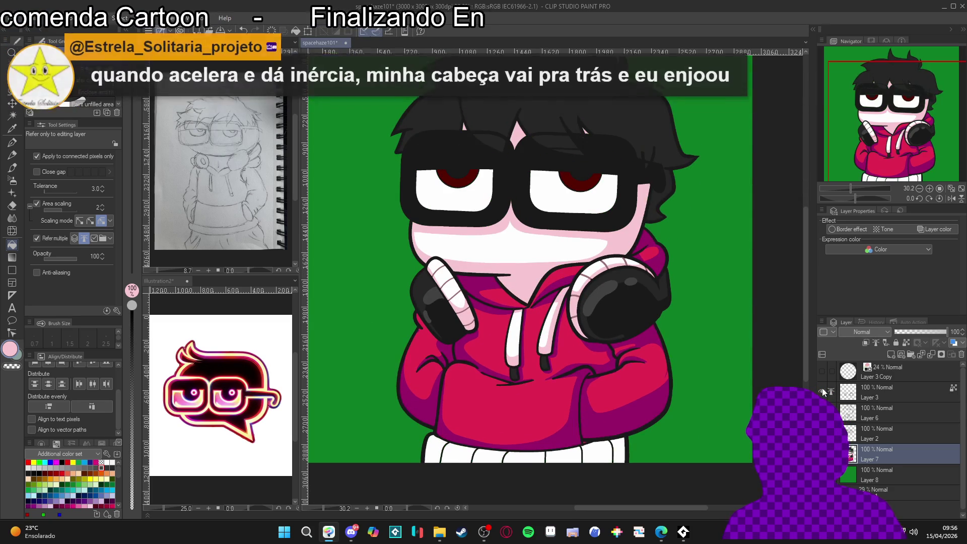
{"action": "left_click", "coordinate": [879, 412]}
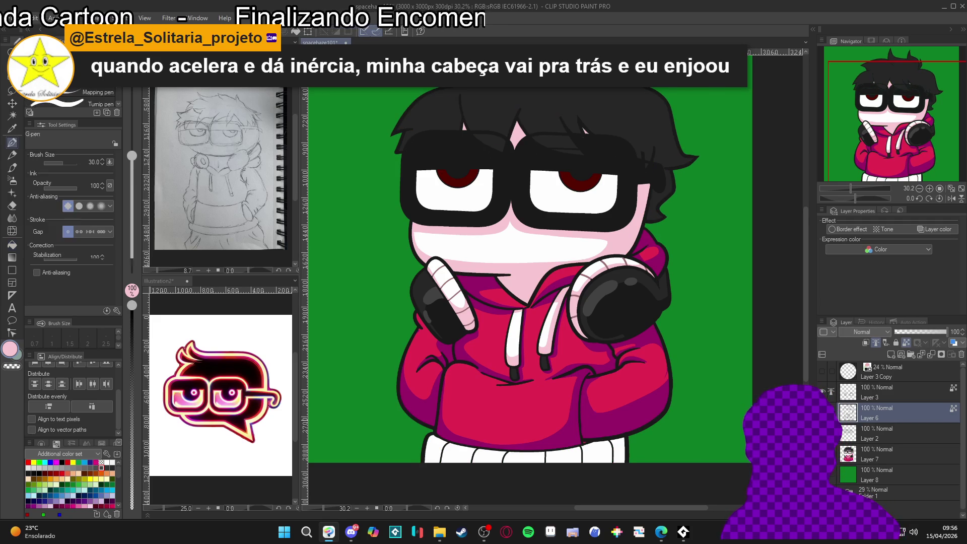
{"action": "key", "text": "p"}
{"action": "left_click_drag", "start_coordinate": [598, 422], "coordinate": [585, 399]}
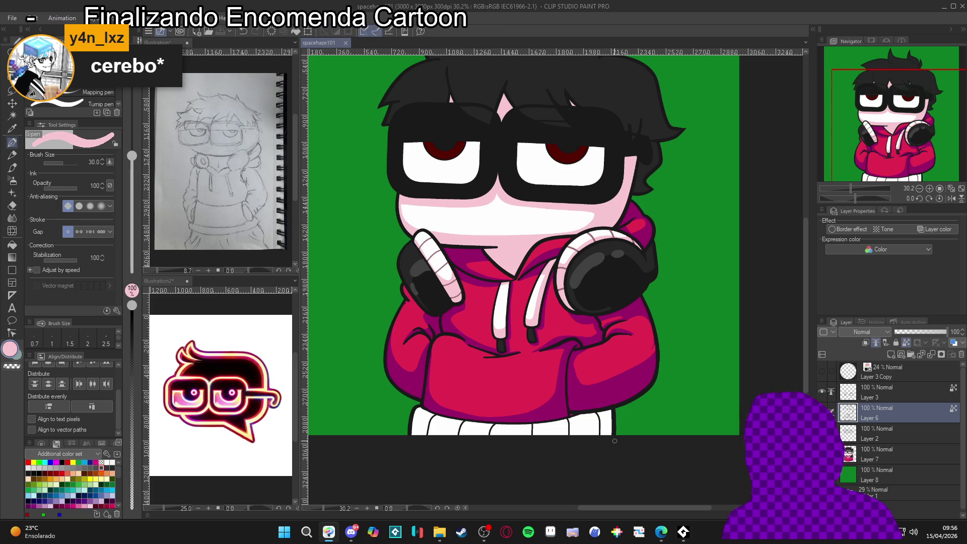
{"action": "left_click", "coordinate": [732, 397]}
{"action": "key", "text": "ctrl+z"}
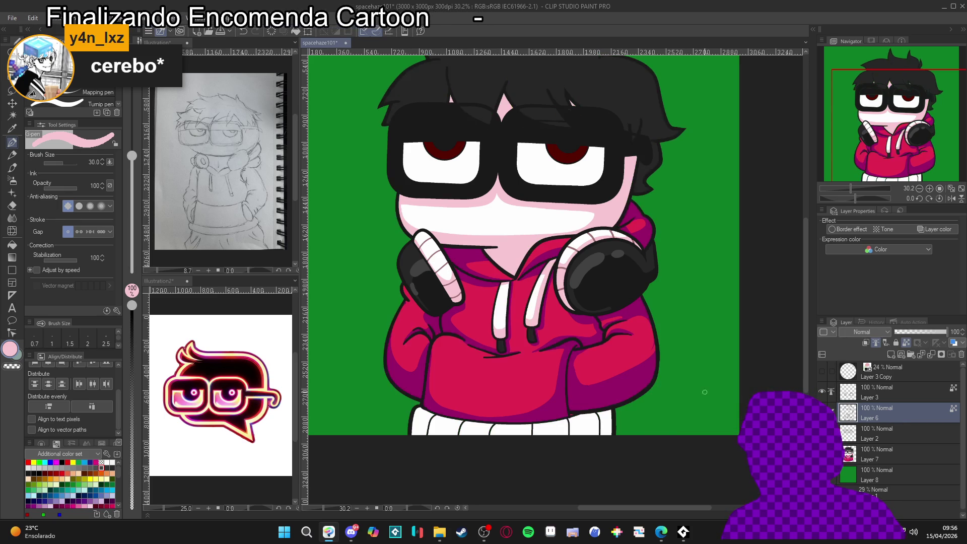
{"action": "scroll", "coordinate": [597, 339], "scroll_direction": "down", "scroll_amount": 3}
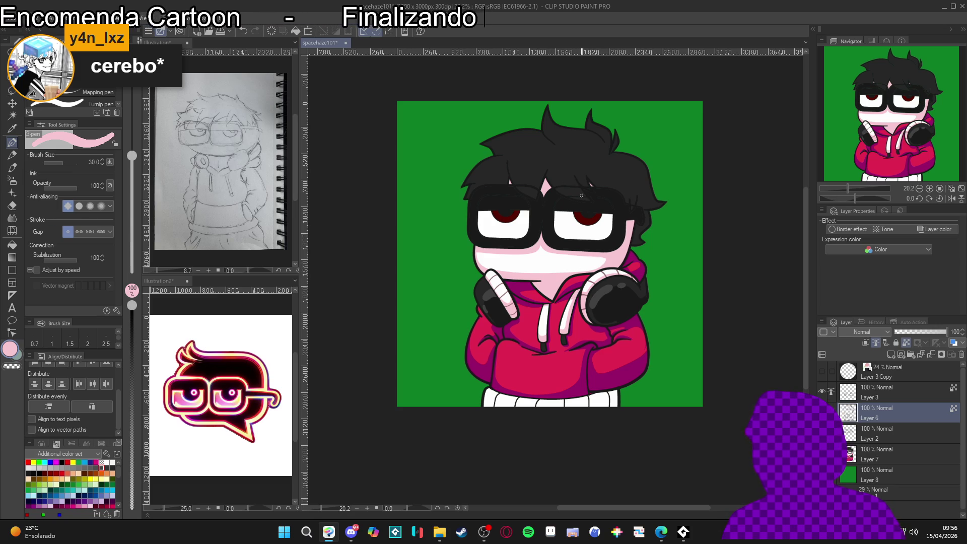
{"action": "scroll", "coordinate": [582, 199], "scroll_direction": "up", "scroll_amount": 2}
{"action": "scroll", "coordinate": [586, 211], "scroll_direction": "down", "scroll_amount": 2}
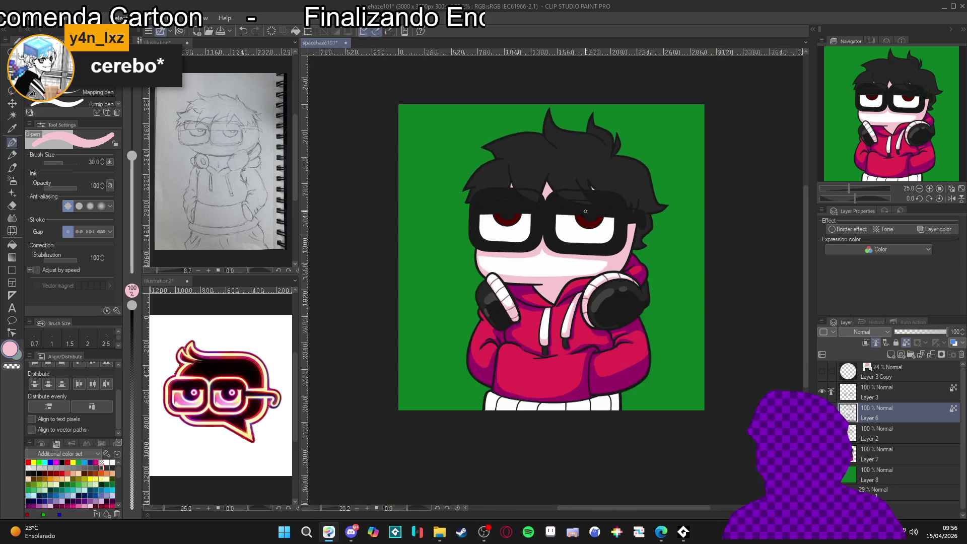
{"action": "scroll", "coordinate": [585, 211], "scroll_direction": "up", "scroll_amount": 2}
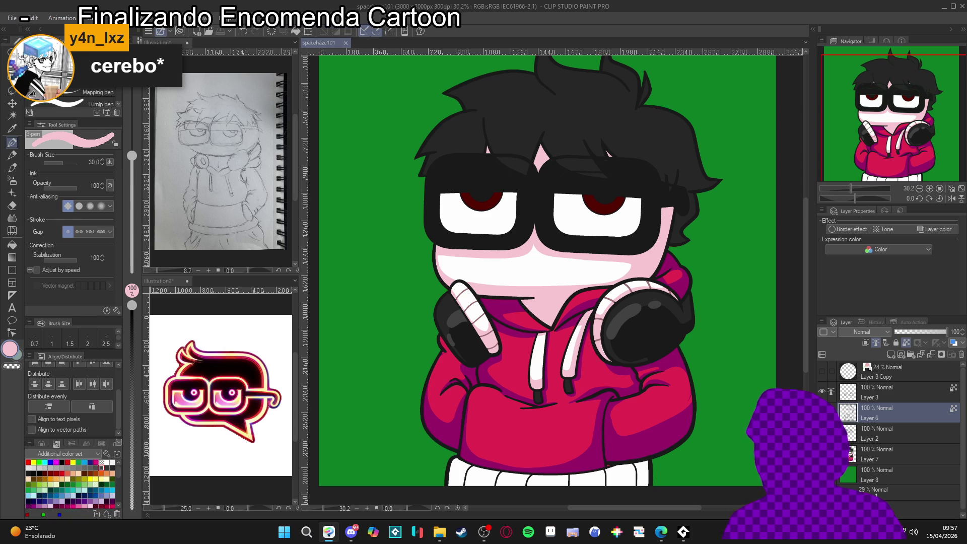
{"action": "key", "text": "ctrl+z"}
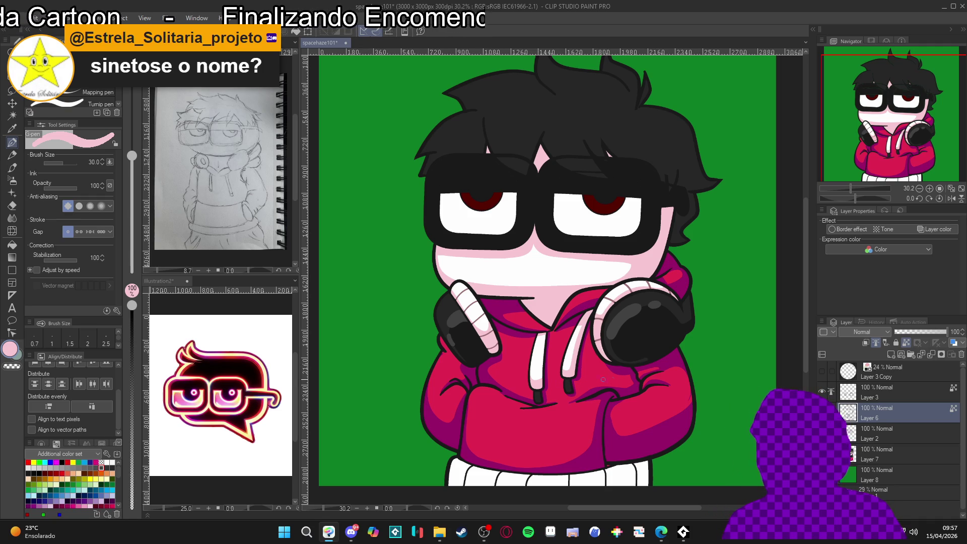
{"action": "scroll", "coordinate": [575, 376], "scroll_direction": "up", "scroll_amount": 1}
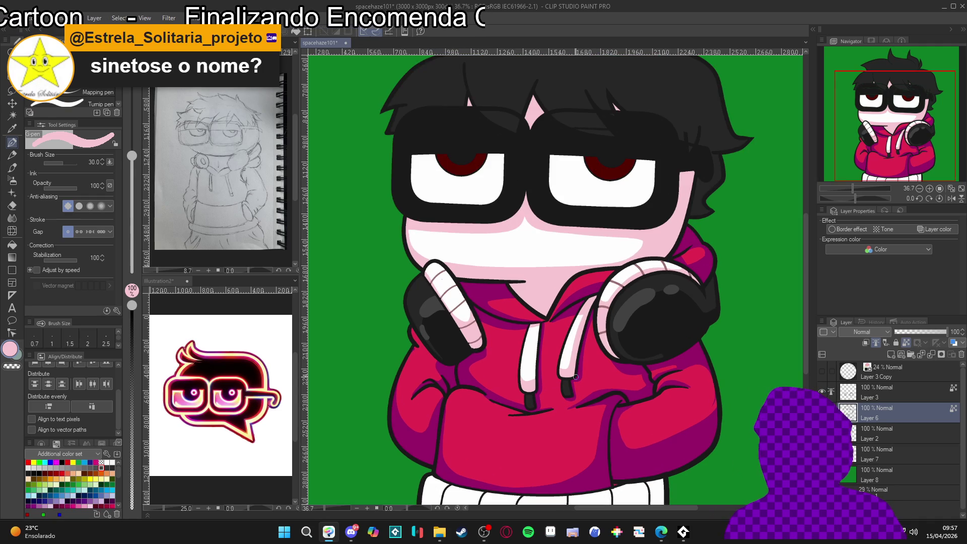
{"action": "scroll", "coordinate": [576, 376], "scroll_direction": "down", "scroll_amount": 2}
{"action": "scroll", "coordinate": [577, 377], "scroll_direction": "up", "scroll_amount": 1}
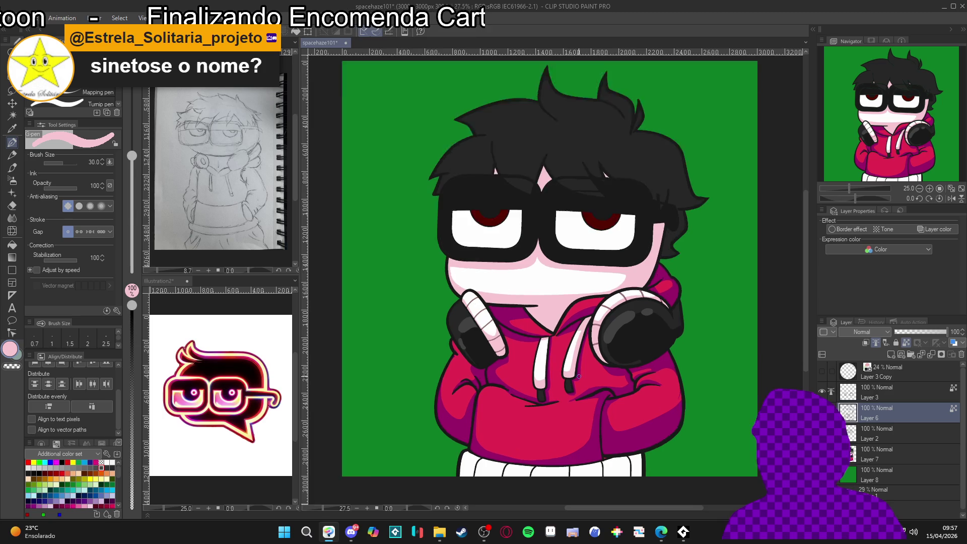
{"action": "scroll", "coordinate": [622, 370], "scroll_direction": "down", "scroll_amount": 2}
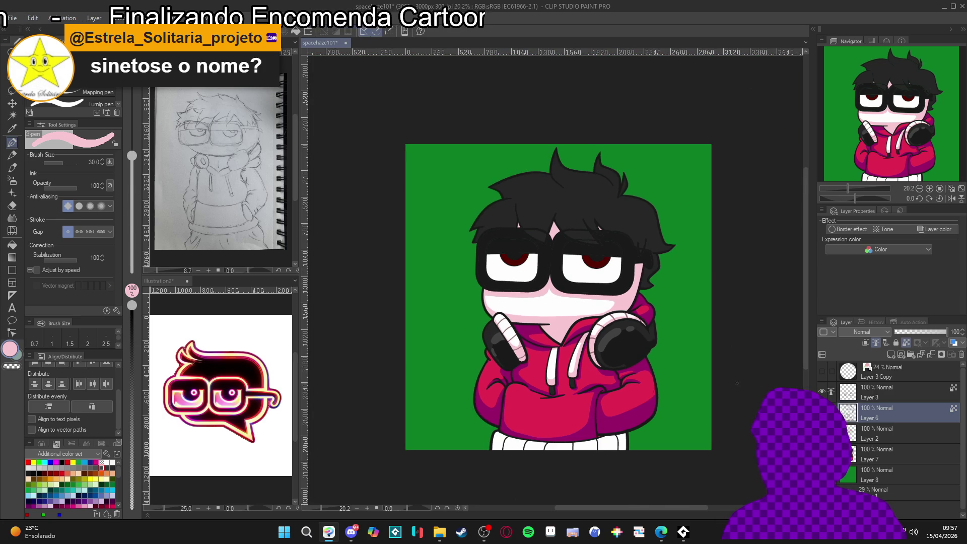
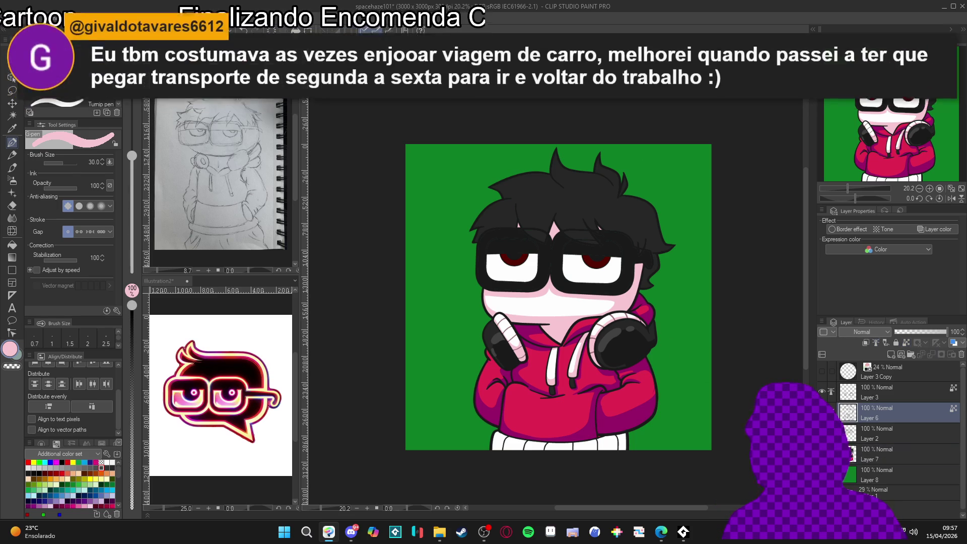
Make Layer 7 active, recentre the character, and briefly hide and reshow Layer 3 to compare.
{"action": "left_click", "coordinate": [853, 455]}
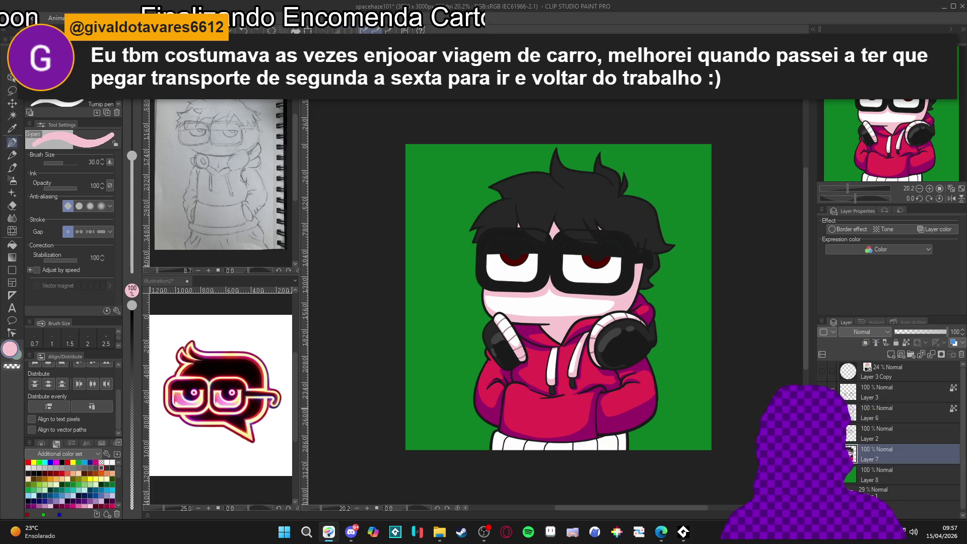
{"action": "scroll", "coordinate": [605, 412], "scroll_direction": "up", "scroll_amount": 2}
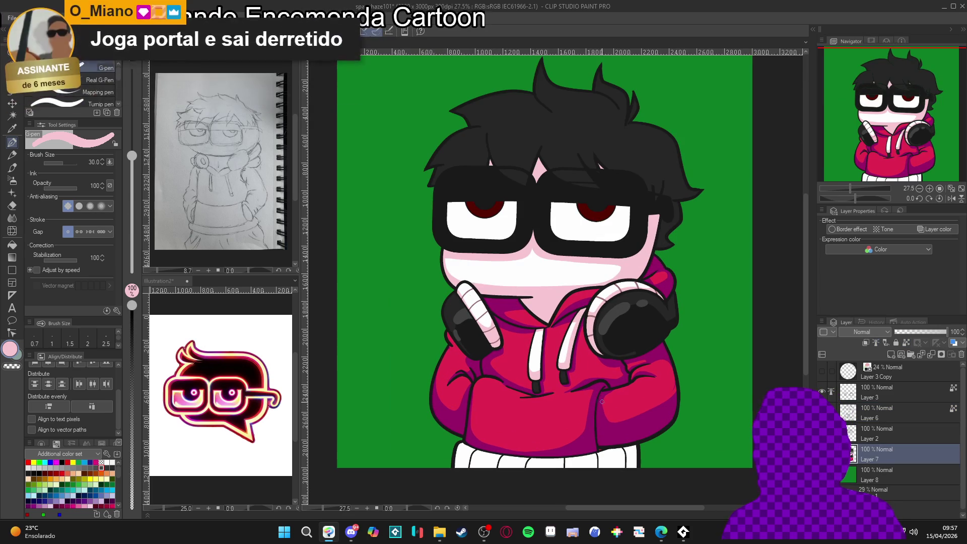
{"action": "scroll", "coordinate": [611, 386], "scroll_direction": "down", "scroll_amount": 2}
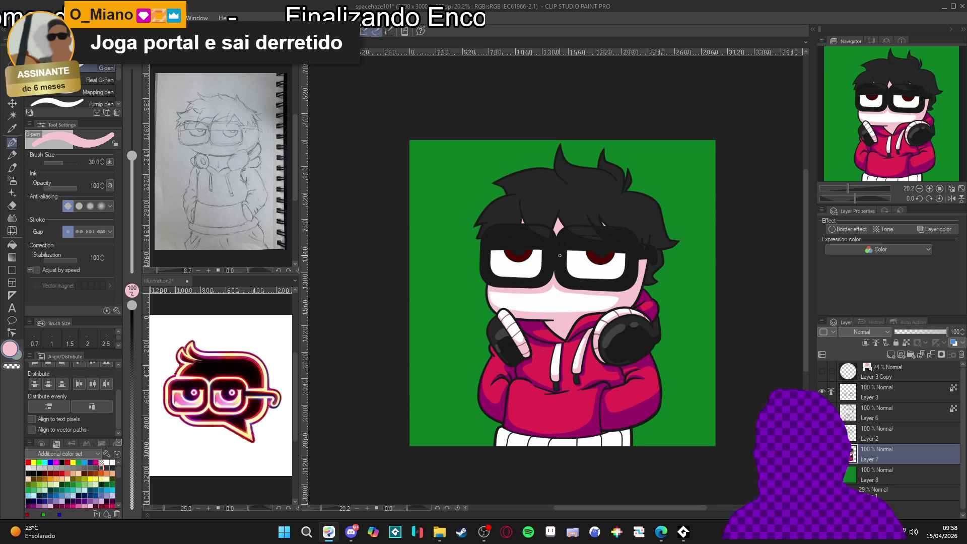
{"action": "scroll", "coordinate": [560, 254], "scroll_direction": "up", "scroll_amount": 1}
{"action": "scroll", "coordinate": [560, 253], "scroll_direction": "up", "scroll_amount": 2}
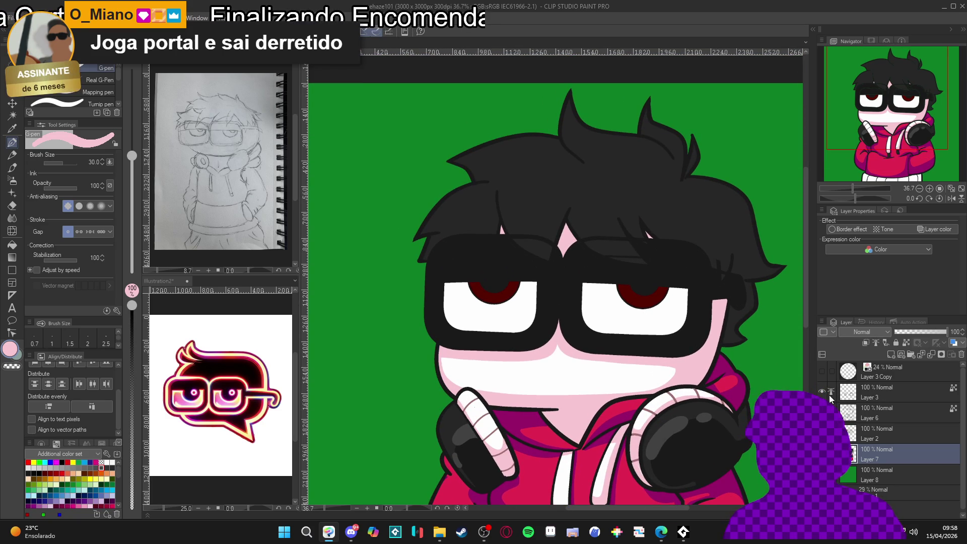
{"action": "scroll", "coordinate": [703, 396], "scroll_direction": "down", "scroll_amount": 3}
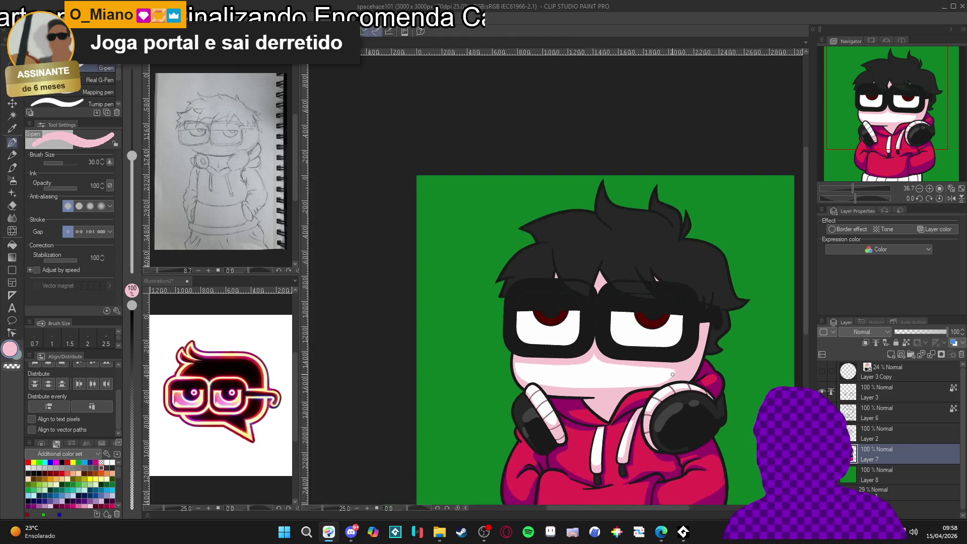
{"action": "left_click_drag", "start_coordinate": [702, 396], "coordinate": [644, 339]}
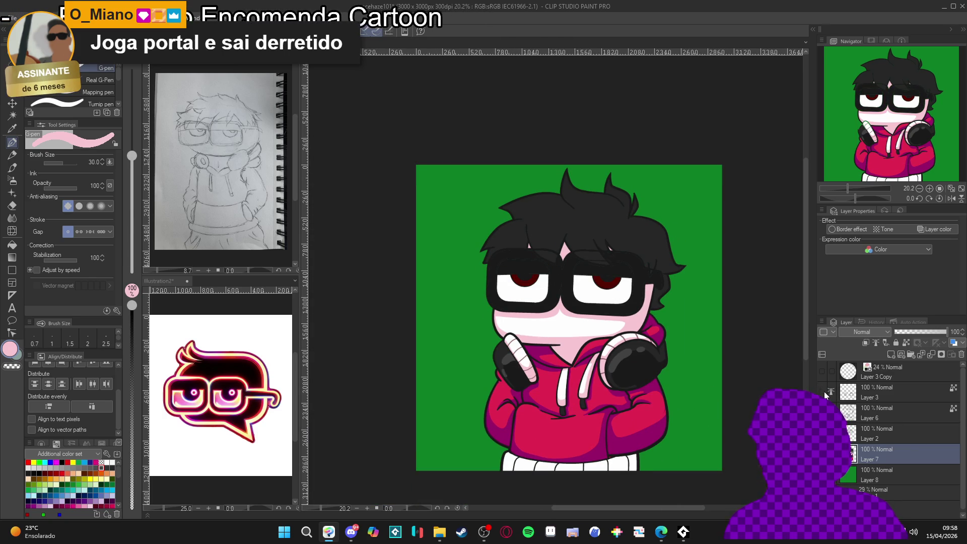
{"action": "scroll", "coordinate": [588, 347], "scroll_direction": "up", "scroll_amount": 1}
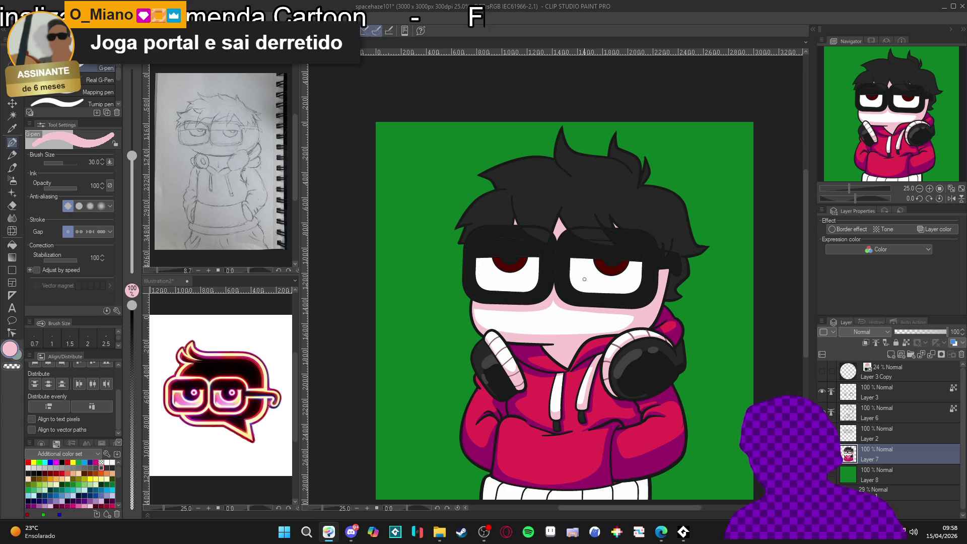
{"action": "scroll", "coordinate": [588, 243], "scroll_direction": "up", "scroll_amount": 1}
{"action": "scroll", "coordinate": [587, 243], "scroll_direction": "down", "scroll_amount": 2}
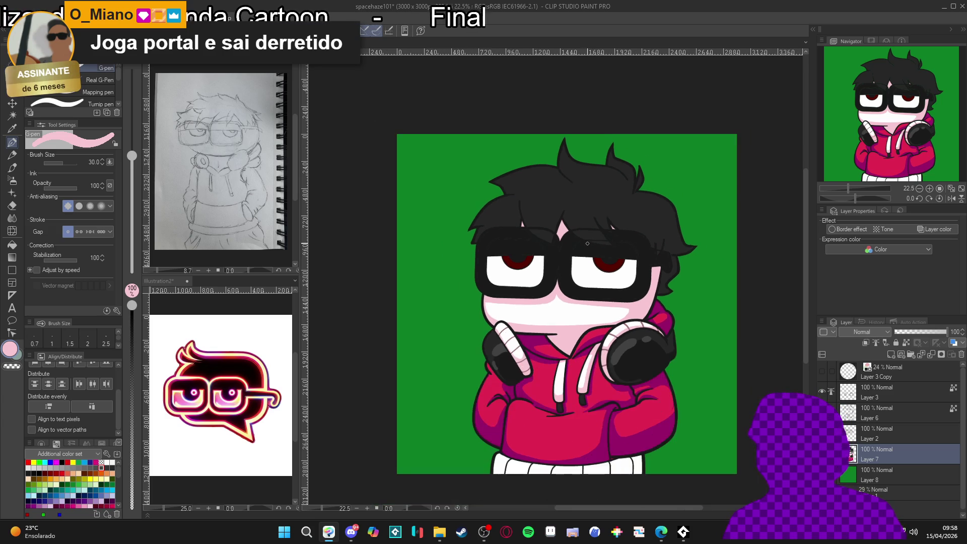
{"action": "scroll", "coordinate": [587, 243], "scroll_direction": "up", "scroll_amount": 1}
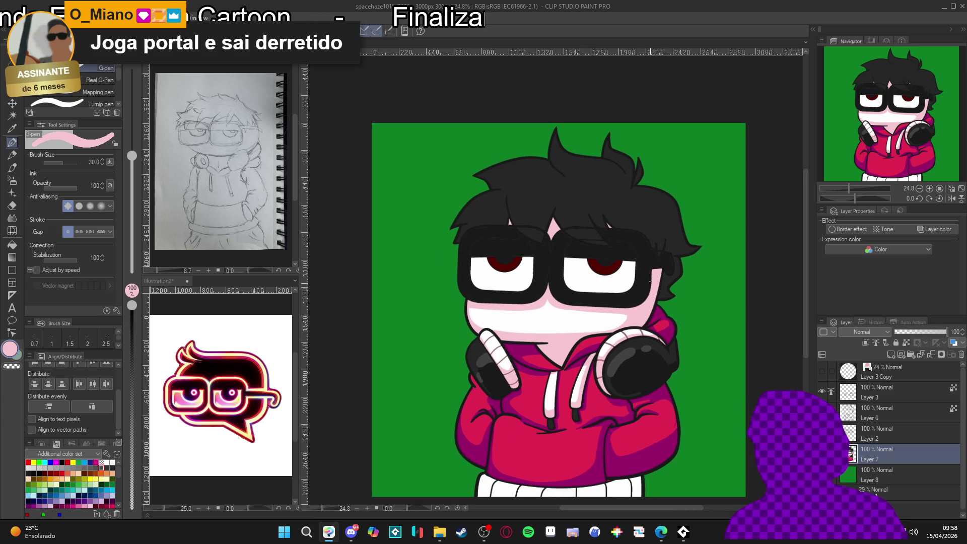
{"action": "left_click", "coordinate": [823, 392]}
{"action": "left_click", "coordinate": [822, 391]}
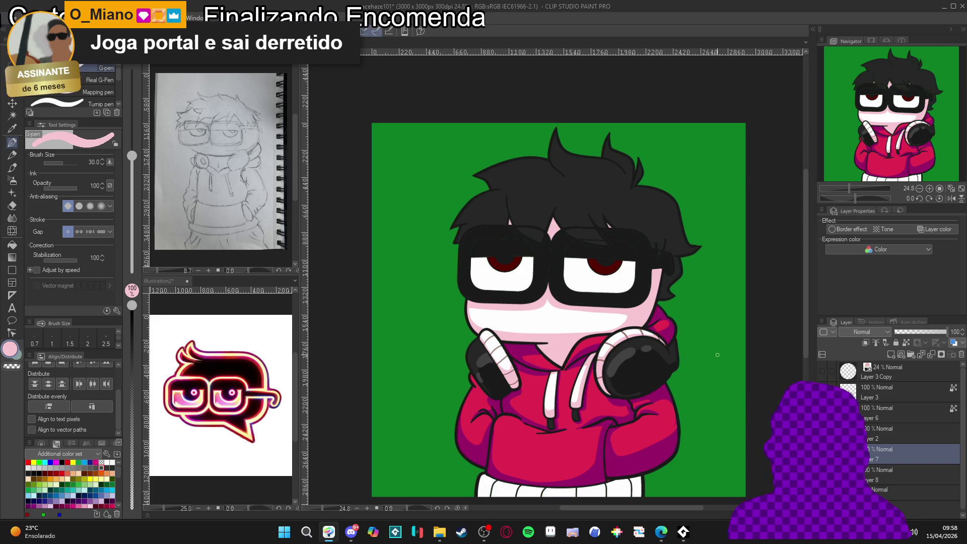
{"action": "scroll", "coordinate": [706, 346], "scroll_direction": "down", "scroll_amount": 1}
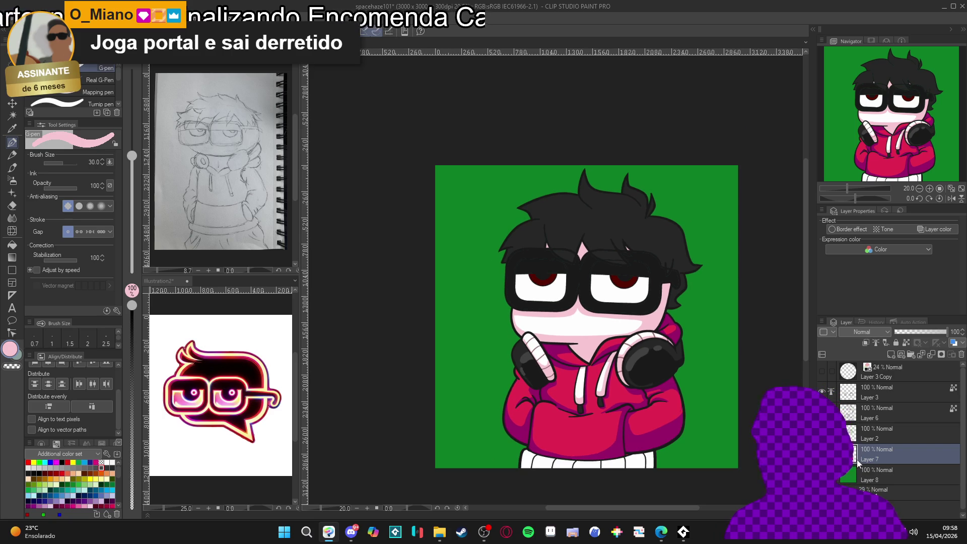
{"action": "scroll", "coordinate": [637, 428], "scroll_direction": "up", "scroll_amount": 1}
Auto Select the five white sock segments, then clear the selection.
{"action": "key", "text": "w"}
{"action": "left_click", "coordinate": [639, 466]}
{"action": "left_click", "coordinate": [610, 466]}
{"action": "left_click", "coordinate": [585, 466]}
{"action": "left_click", "coordinate": [552, 467]}
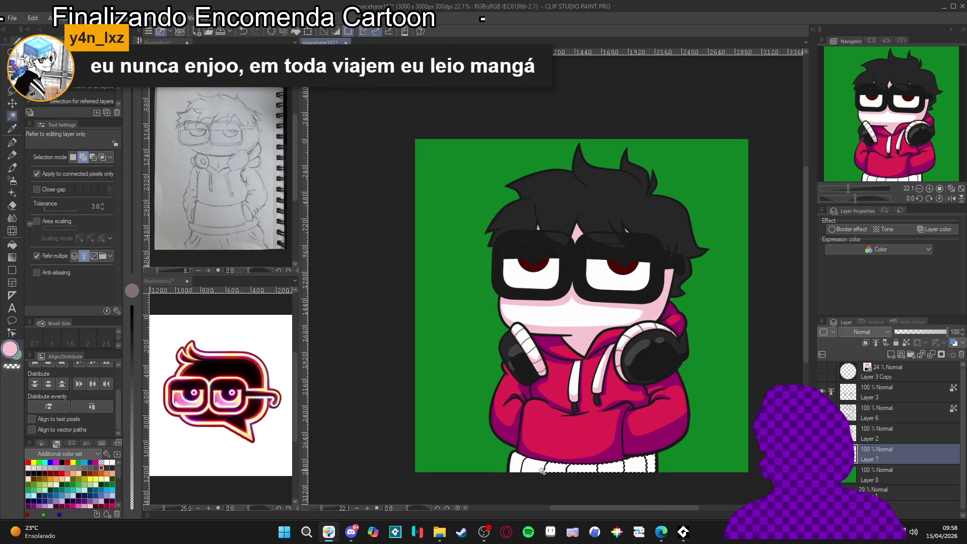
{"action": "left_click", "coordinate": [527, 466]}
{"action": "key", "text": "ctrl+d"}
Tint the socks pale pink, alternating G-pen and Fill with the view rotated about 30°.
{"action": "key", "text": "p"}
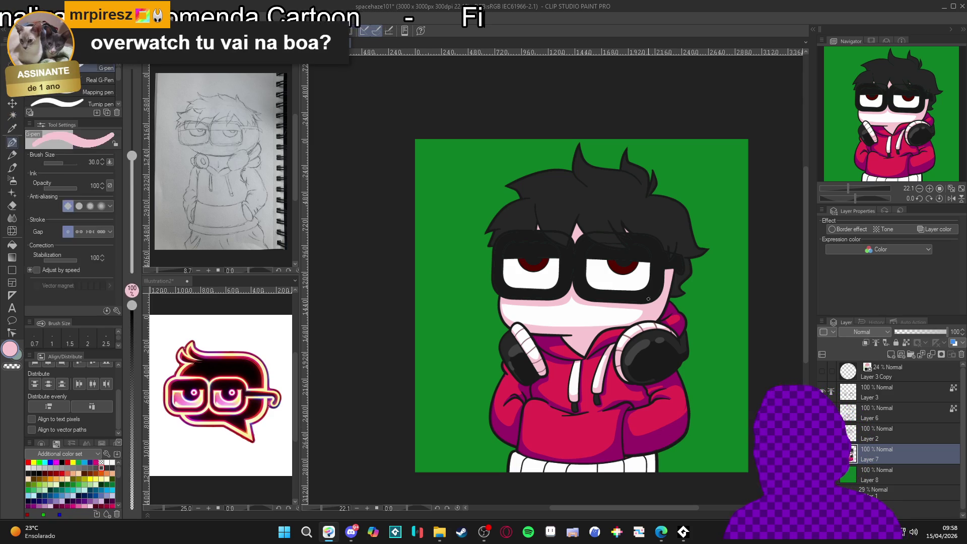
{"action": "mouse_move", "coordinate": [681, 433]}
{"action": "left_mouse_down"}
{"action": "mouse_move", "coordinate": [721, 332]}
{"action": "mouse_move", "coordinate": [716, 363]}
{"action": "left_mouse_up"}
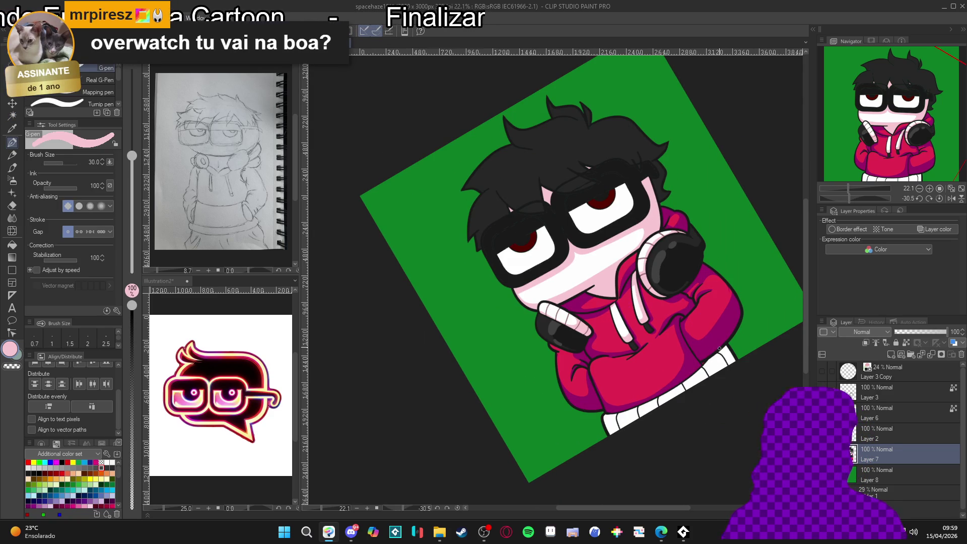
{"action": "key", "text": "g"}
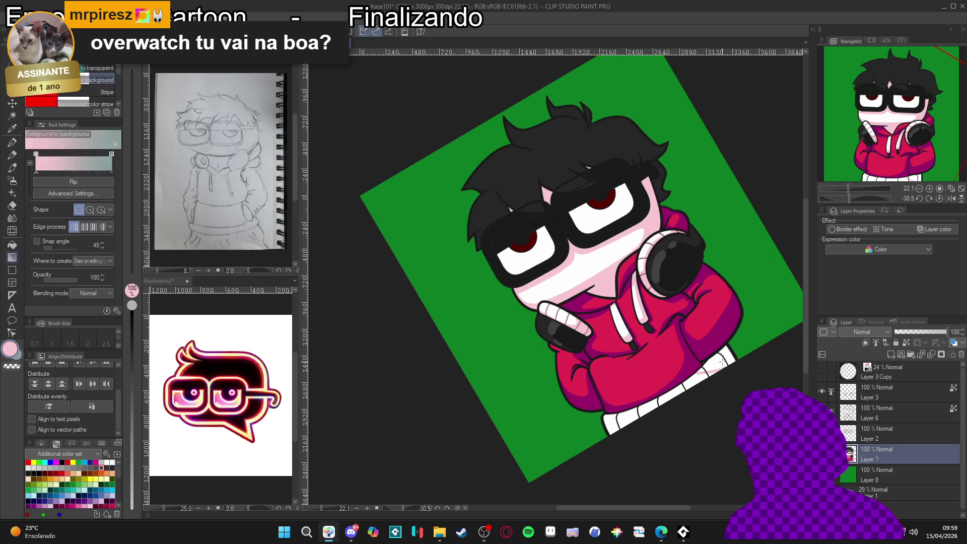
{"action": "key", "text": "p"}
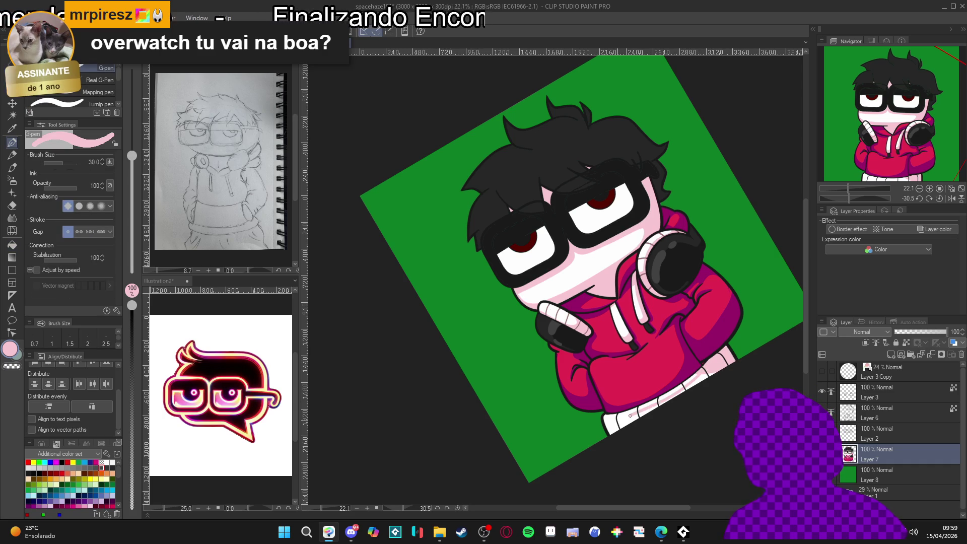
{"action": "key", "text": "g"}
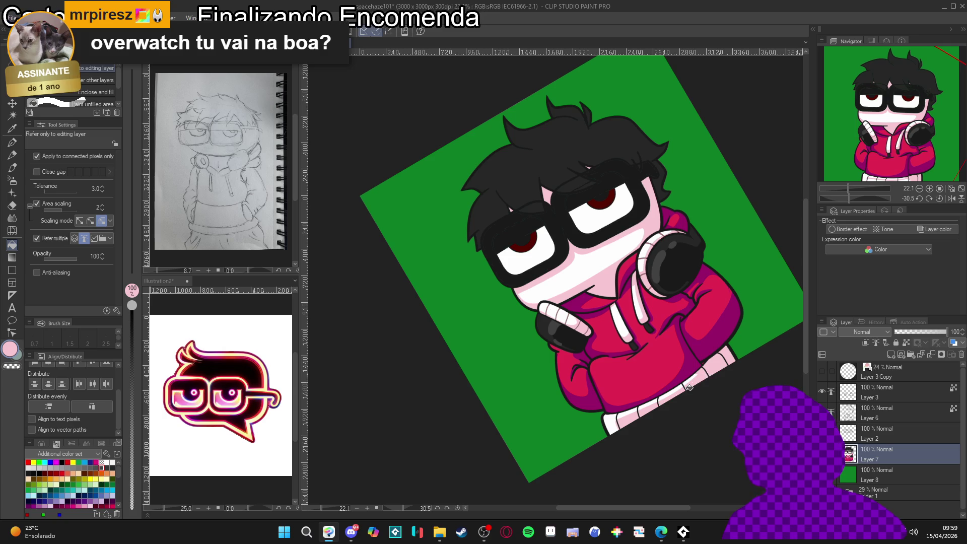
{"action": "key", "text": "p"}
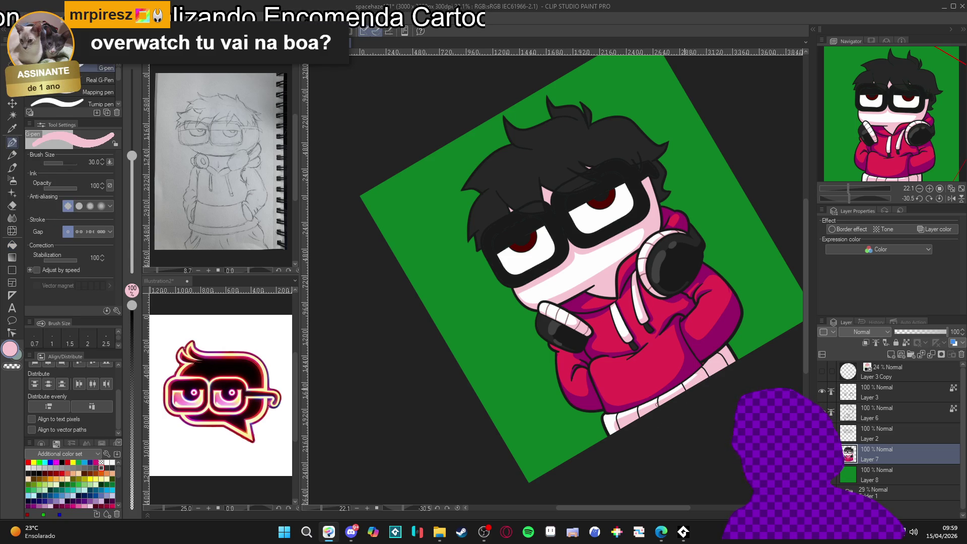
Tilt the canvas view to -45°, then reset its rotation to upright.
{"action": "key", "text": "r"}
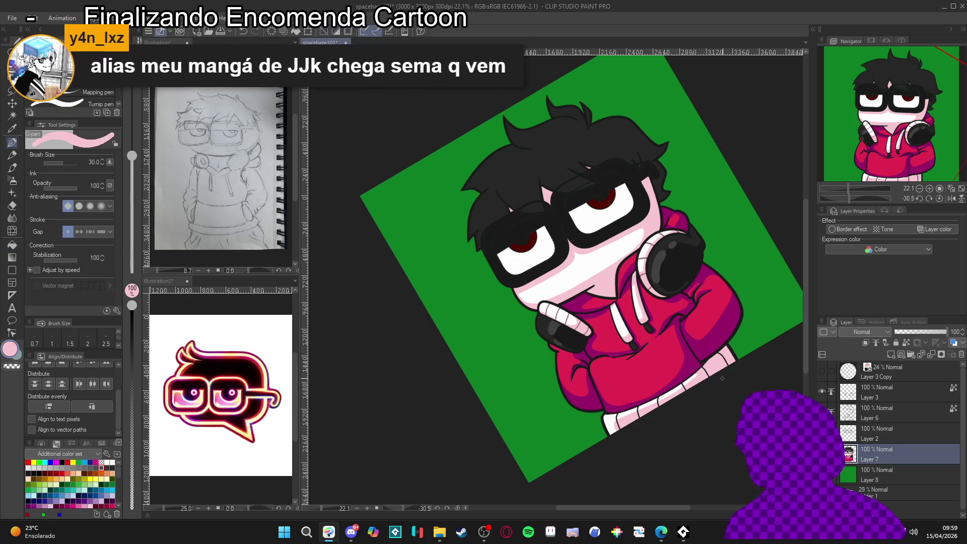
{"action": "left_click_drag", "start_coordinate": [670, 466], "coordinate": [714, 431]}
{"action": "key", "text": "ctrl+@"}
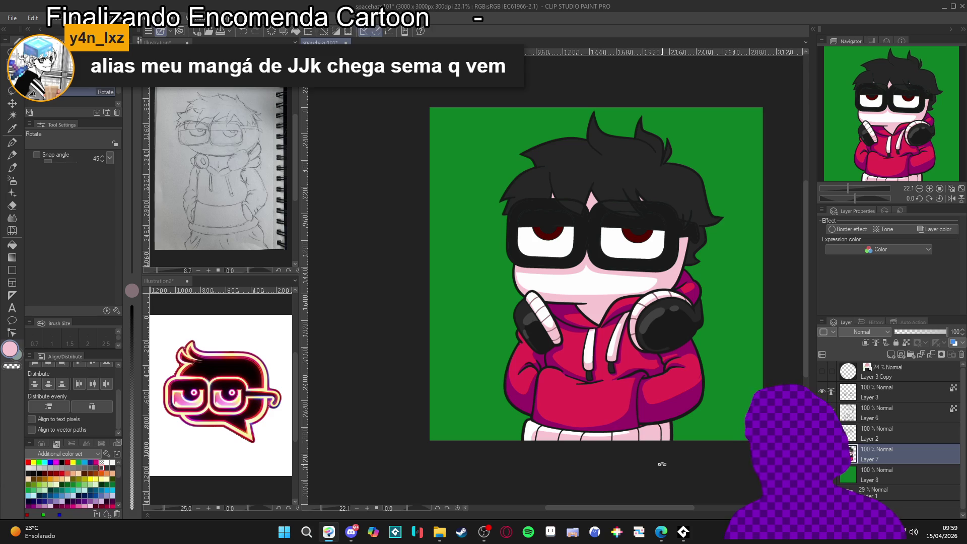
Select Layer 6, zoom in on the hoodie, and eyedrop its darker rose shading.
{"action": "left_click", "coordinate": [877, 413]}
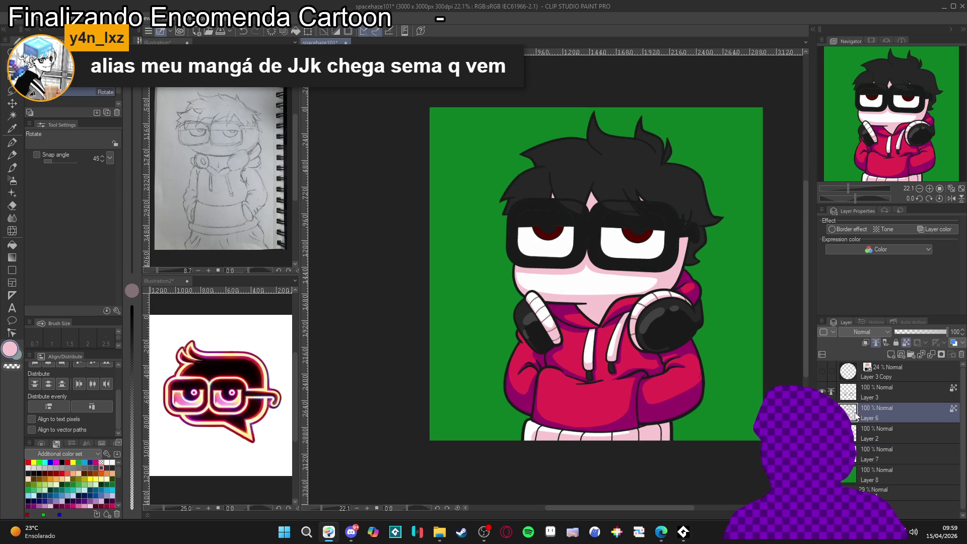
{"action": "left_click_drag", "start_coordinate": [632, 496], "coordinate": [632, 387]}
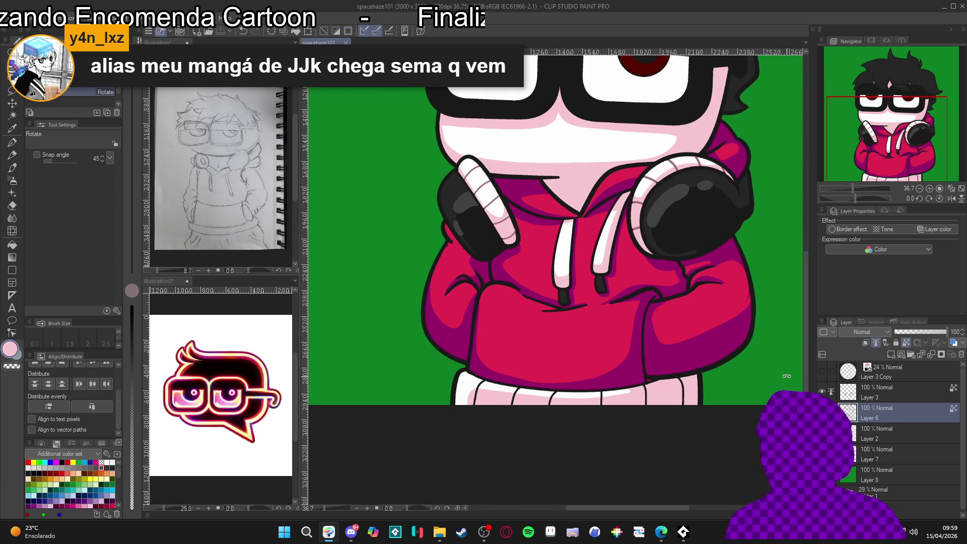
{"action": "key", "text": "p"}
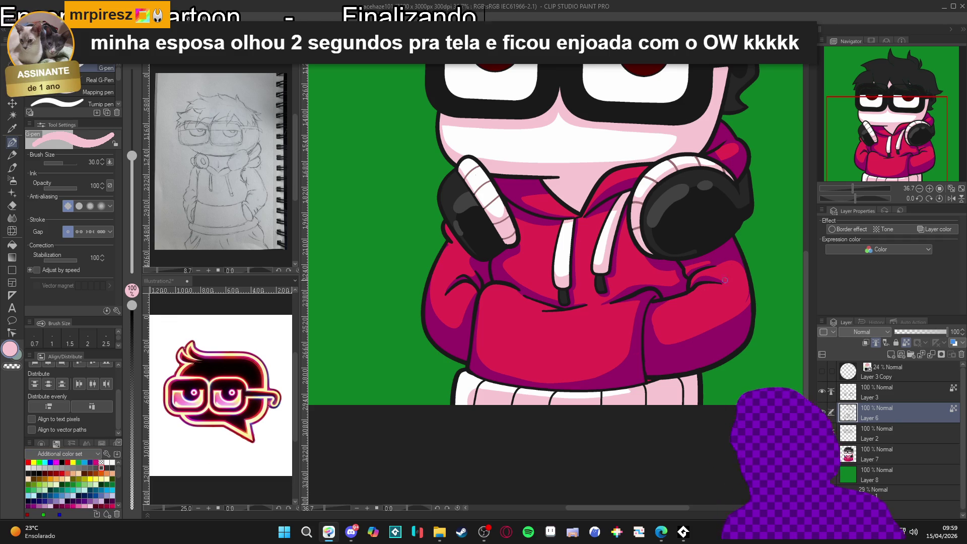
{"action": "scroll", "coordinate": [630, 244], "scroll_direction": "up", "scroll_amount": 4}
{"action": "left_click", "coordinate": [645, 292], "text": "alt"}
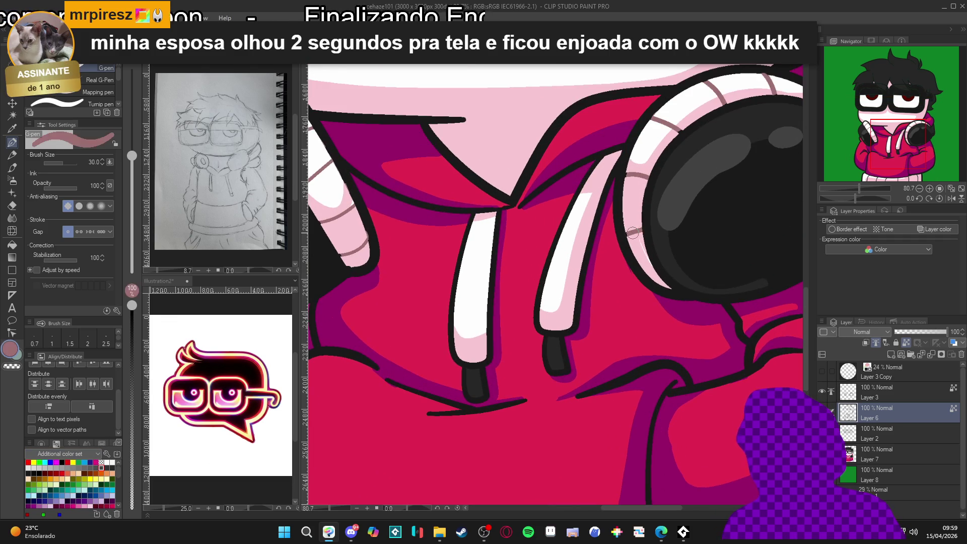
{"action": "scroll", "coordinate": [653, 309], "scroll_direction": "down", "scroll_amount": 3}
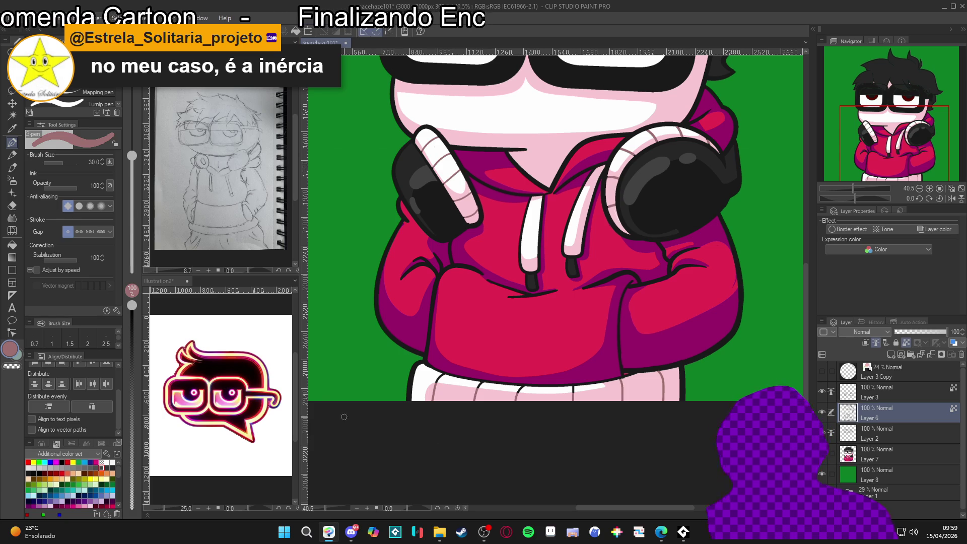
Open Color settings for the sampled drawing colour, HEX 980A67.
{"action": "scroll", "coordinate": [583, 372], "scroll_direction": "down", "scroll_amount": 2}
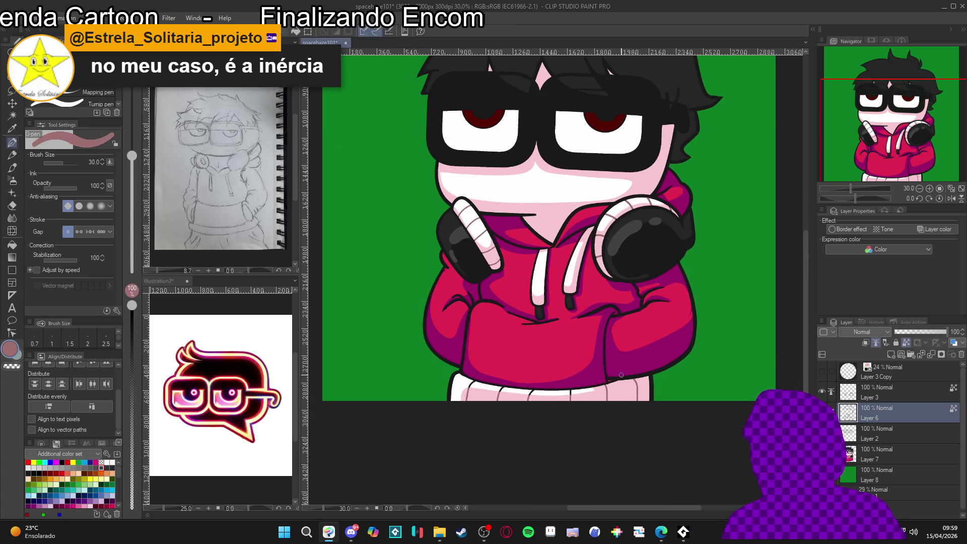
{"action": "scroll", "coordinate": [583, 372], "scroll_direction": "down", "scroll_amount": 1}
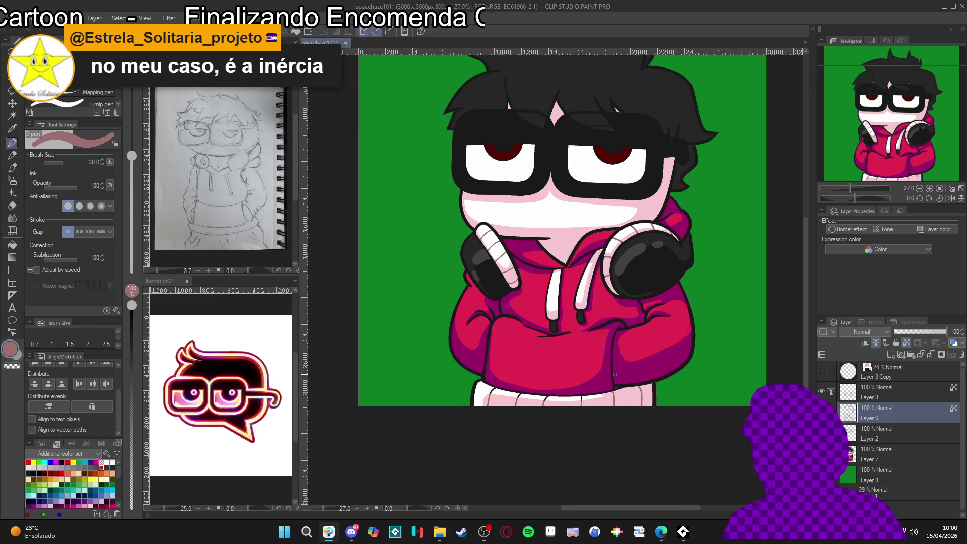
{"action": "scroll", "coordinate": [617, 374], "scroll_direction": "up", "scroll_amount": 3}
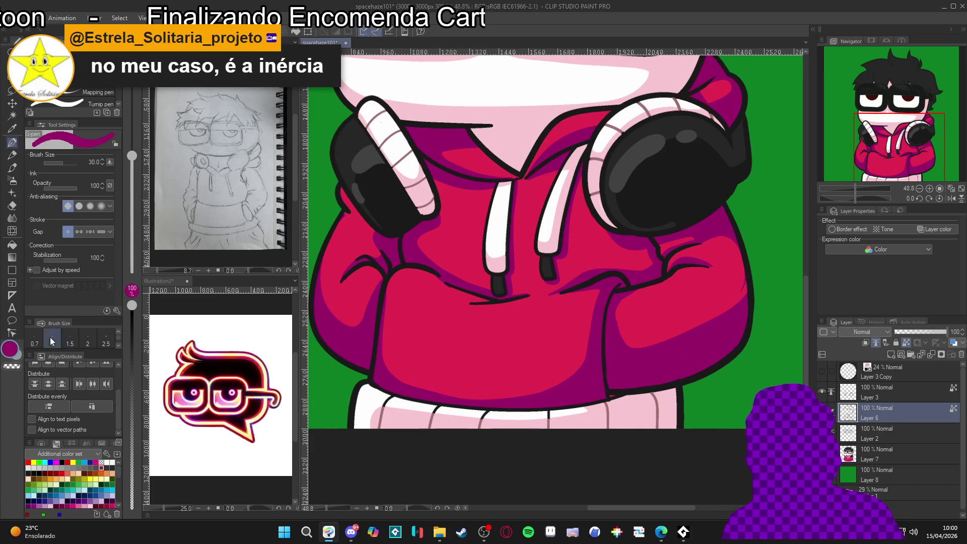
{"action": "double_click", "coordinate": [14, 352]}
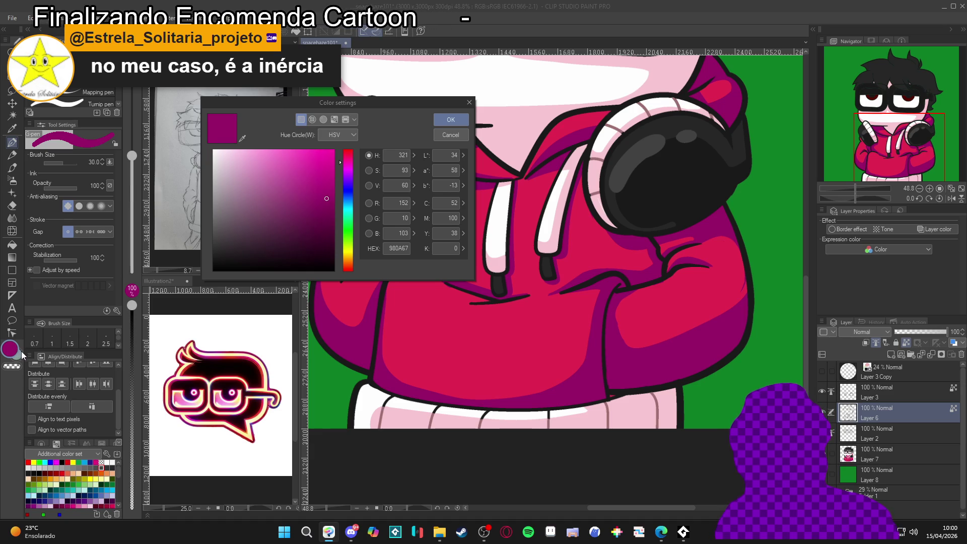
Darken the drawing colour to deep maroon 43042E and redraw the hoodie outline with it.
{"action": "left_click", "coordinate": [329, 236]}
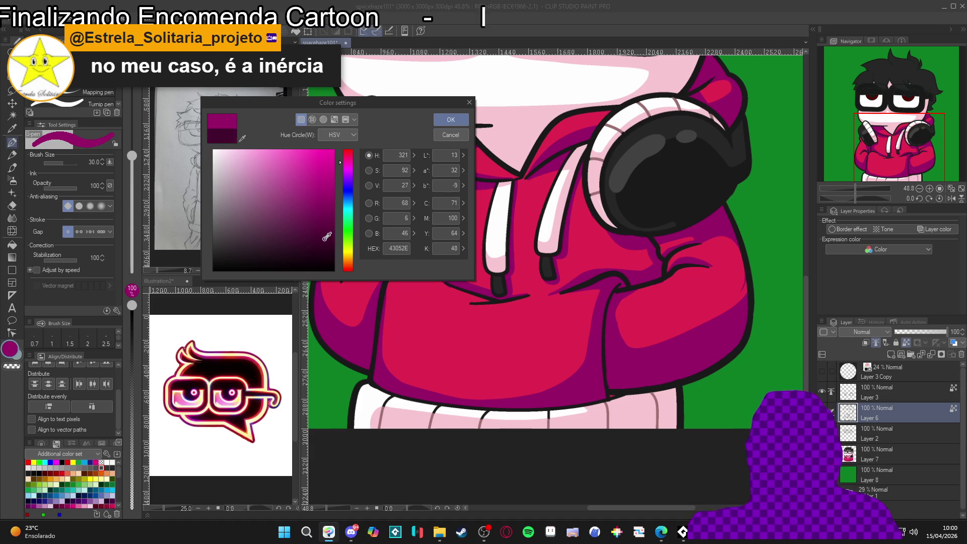
{"action": "left_click", "coordinate": [451, 120]}
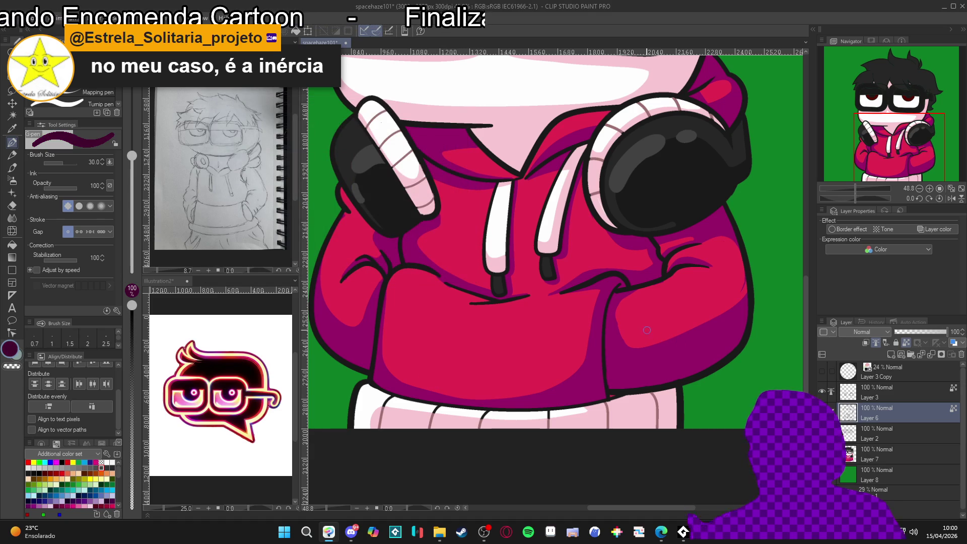
{"action": "scroll", "coordinate": [659, 308], "scroll_direction": "up", "scroll_amount": 1}
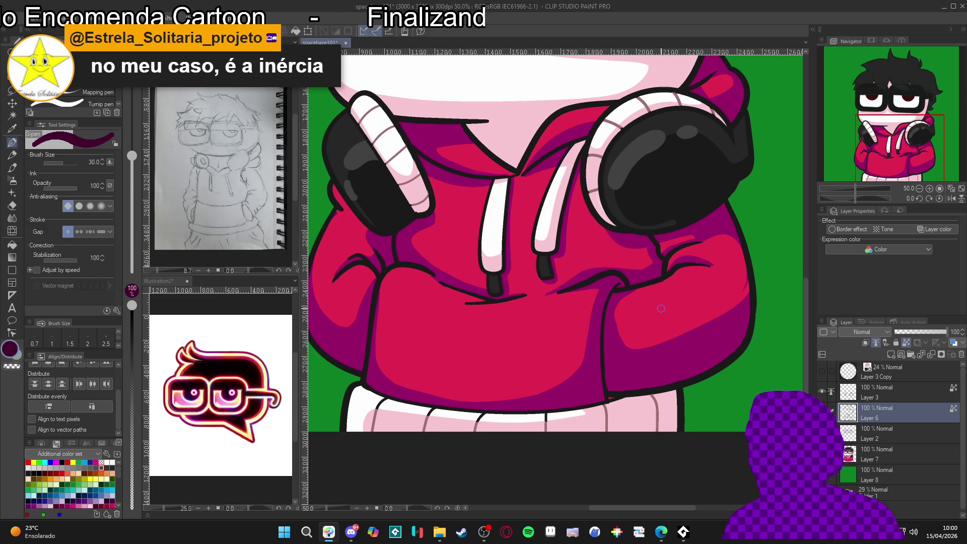
{"action": "left_click_drag", "start_coordinate": [608, 298], "coordinate": [599, 338]}
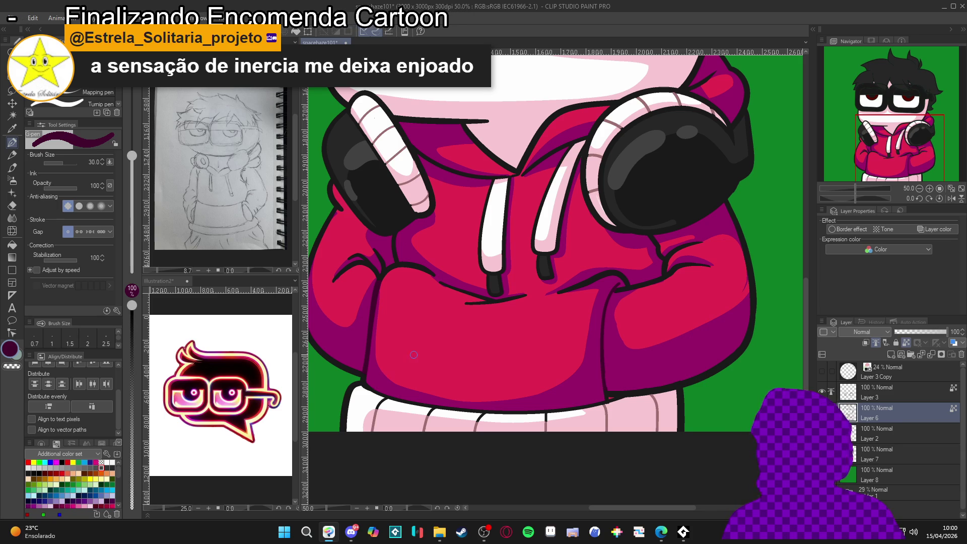
{"action": "scroll", "coordinate": [436, 386], "scroll_direction": "down", "scroll_amount": 2}
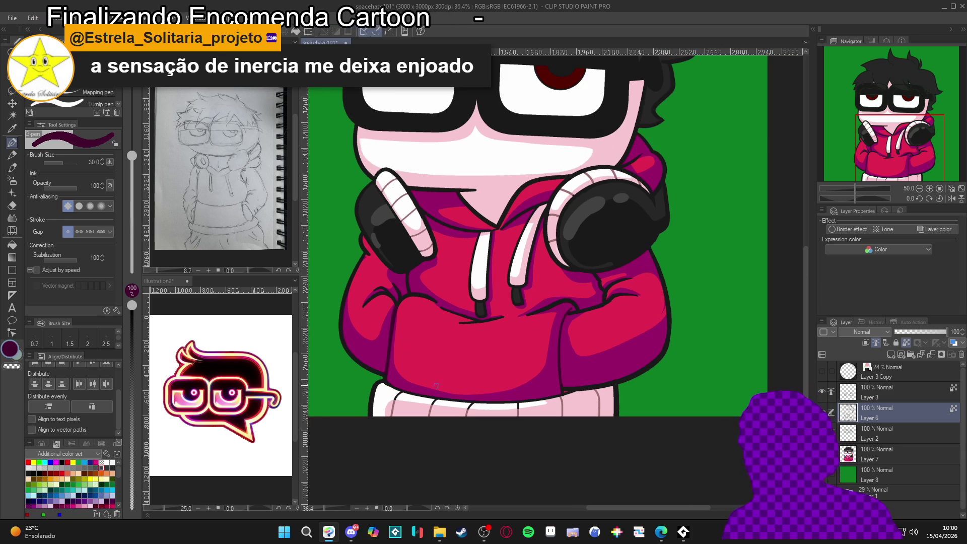
{"action": "left_click", "coordinate": [15, 351]}
Lighten the maroon slightly, then sample the near-black outline and the hoodie's maroon shading.
{"action": "left_click_drag", "start_coordinate": [329, 233], "coordinate": [325, 227]}
{"action": "left_click", "coordinate": [456, 124]}
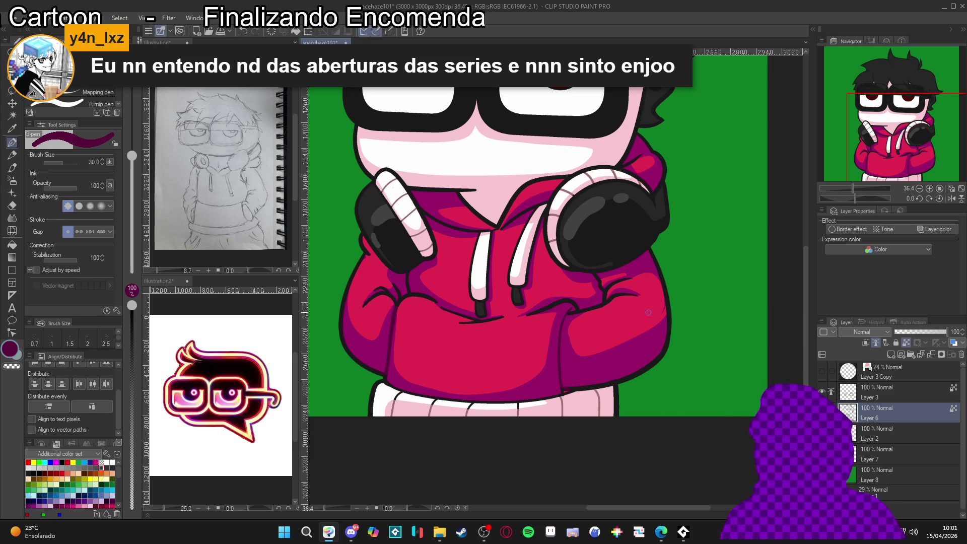
{"action": "scroll", "coordinate": [583, 380], "scroll_direction": "up", "scroll_amount": 1}
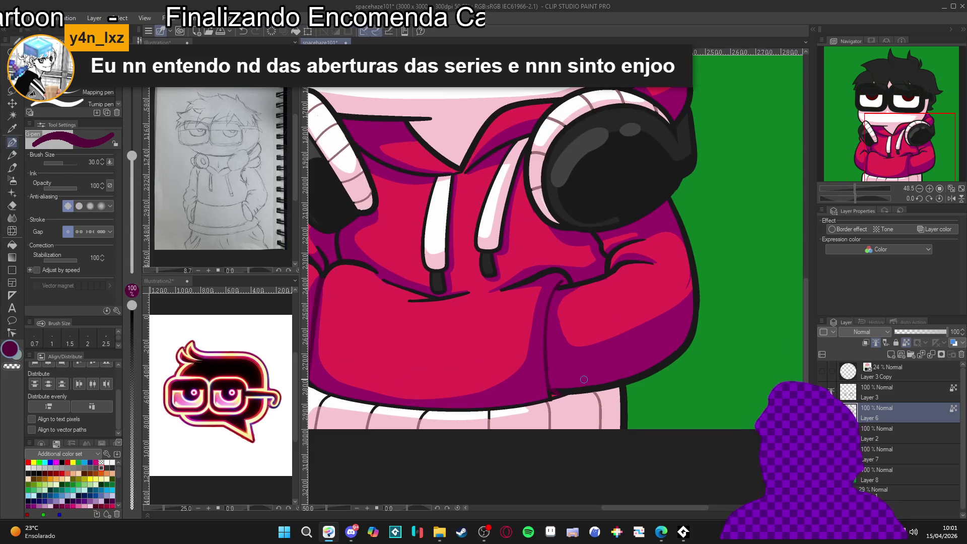
{"action": "left_click", "coordinate": [556, 398], "text": "alt"}
{"action": "left_click", "coordinate": [549, 377], "text": "alt"}
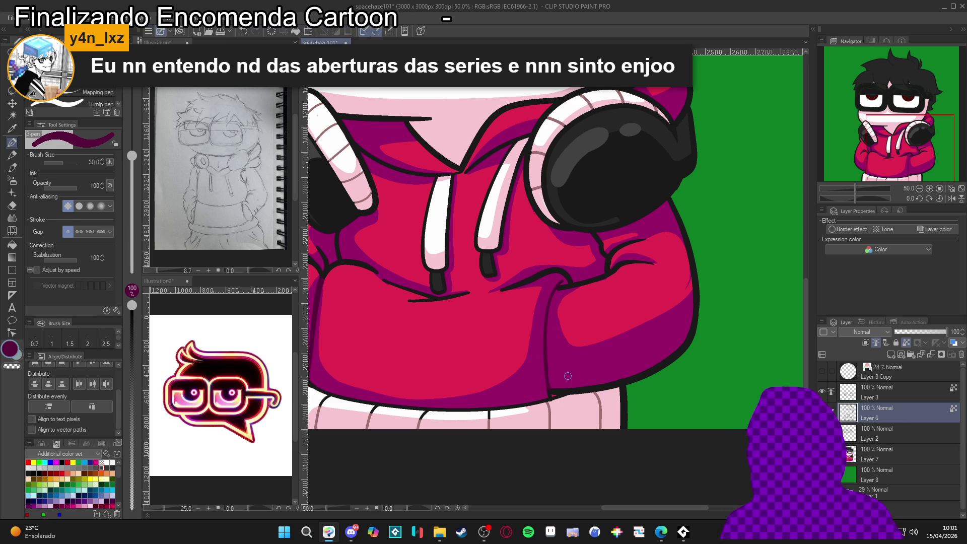
Fit the canvas in view, switch to Layer 7, undo and redo, then return to Layer 6.
{"action": "scroll", "coordinate": [615, 336], "scroll_direction": "down", "scroll_amount": 3}
{"action": "key", "text": "ctrl+0"}
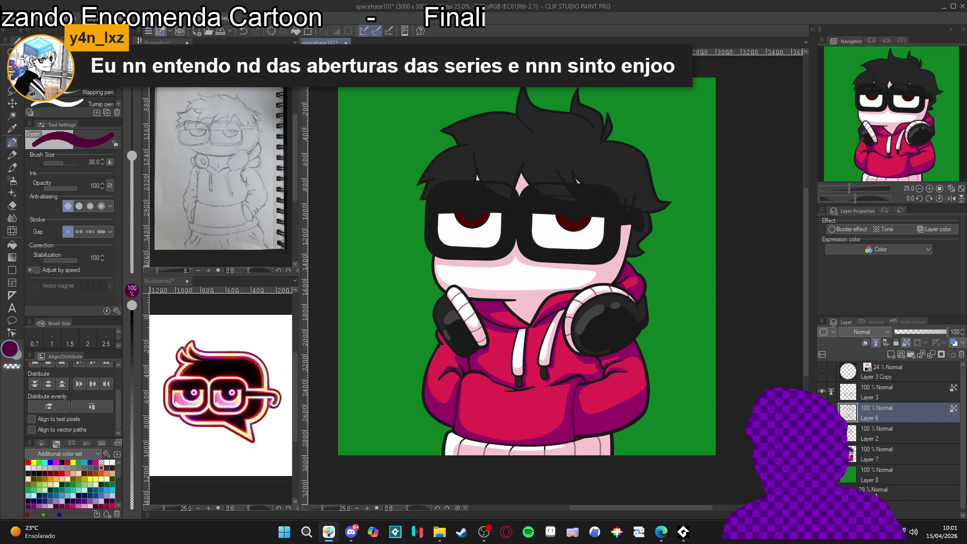
{"action": "left_click", "coordinate": [886, 453]}
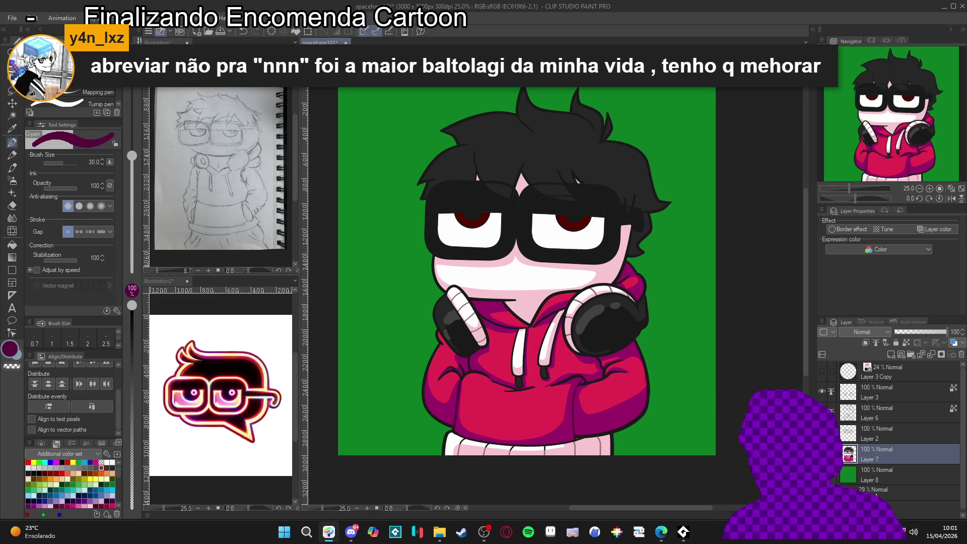
{"action": "key", "text": "ctrl+z"}
{"action": "key", "text": "ctrl+y"}
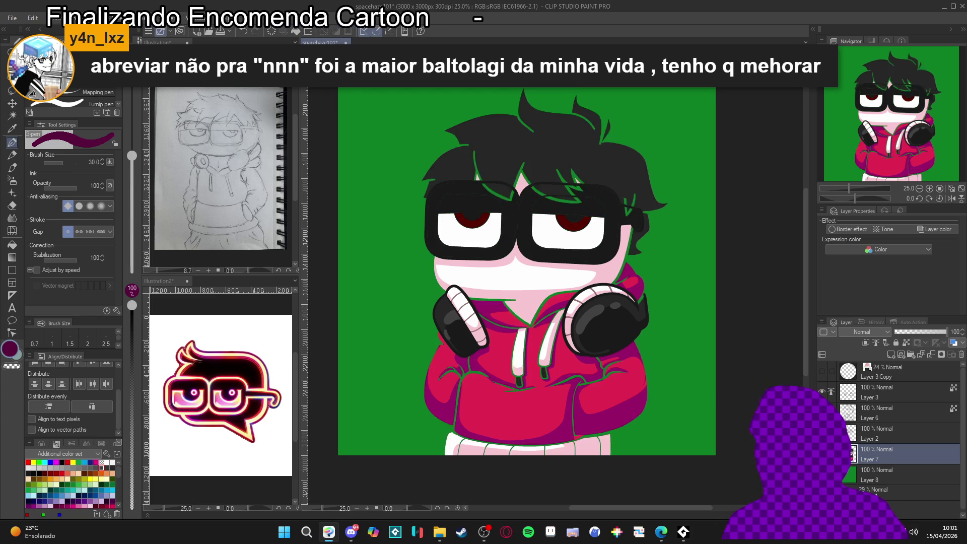
{"action": "left_click", "coordinate": [850, 413]}
{"action": "scroll", "coordinate": [524, 285], "scroll_direction": "up", "scroll_amount": 4}
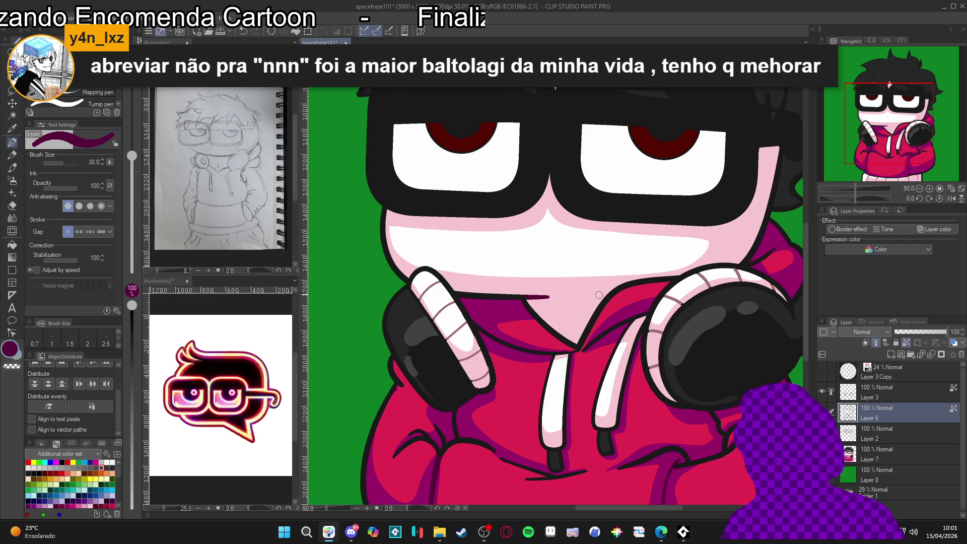
{"action": "scroll", "coordinate": [579, 314], "scroll_direction": "down", "scroll_amount": 3}
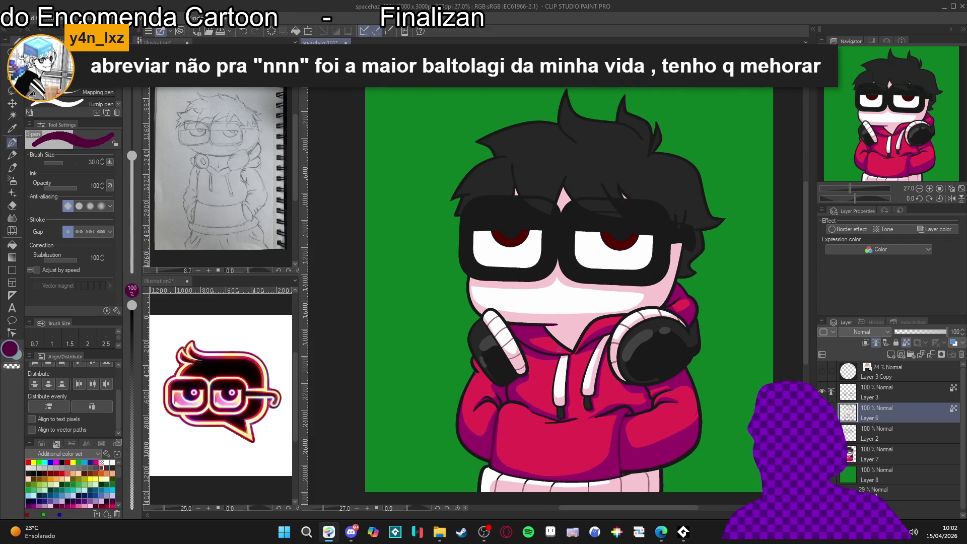
Recentre and zoom out from about 40% to 22.5% to see the whole character, then select Layer 7.
{"action": "left_click_drag", "start_coordinate": [545, 389], "coordinate": [564, 406]}
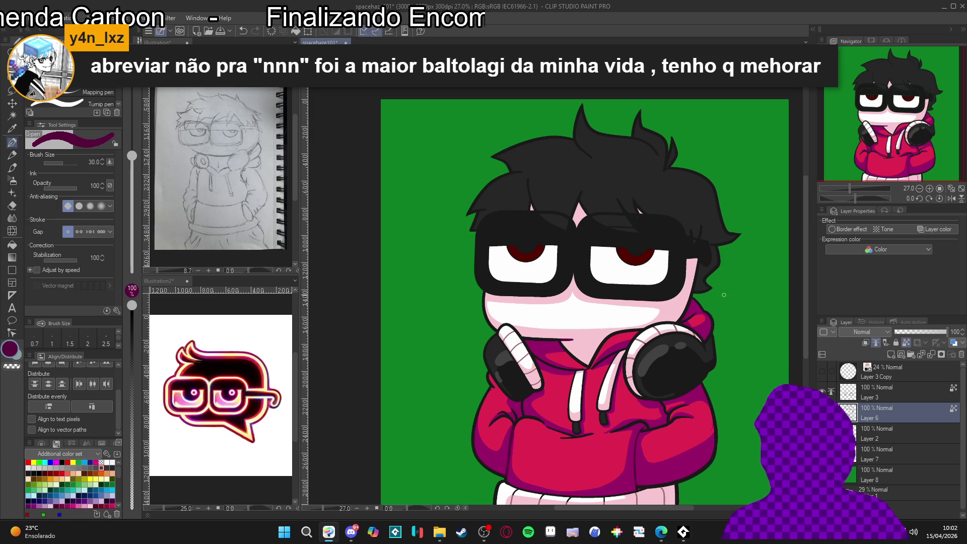
{"action": "scroll", "coordinate": [666, 306], "scroll_direction": "up", "scroll_amount": 1}
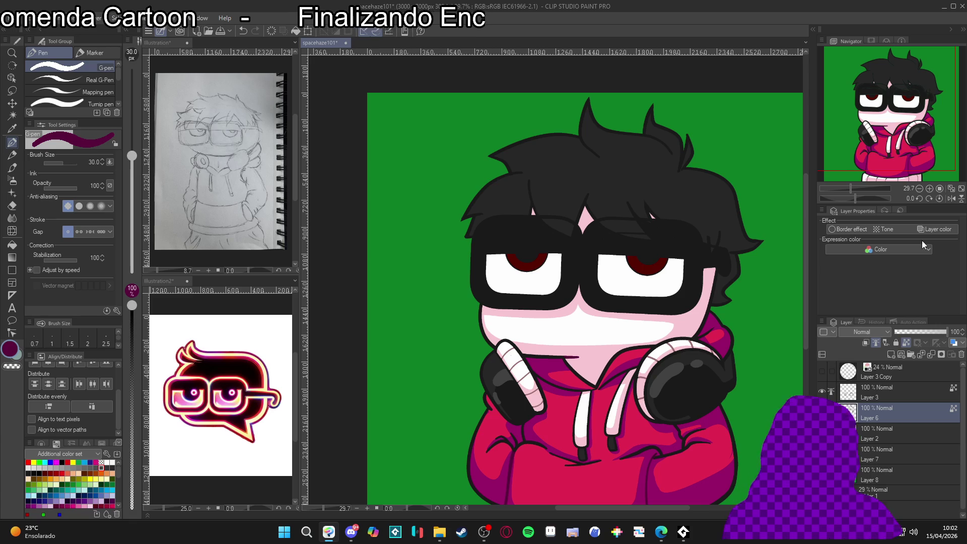
{"action": "scroll", "coordinate": [717, 290], "scroll_direction": "down", "scroll_amount": 1}
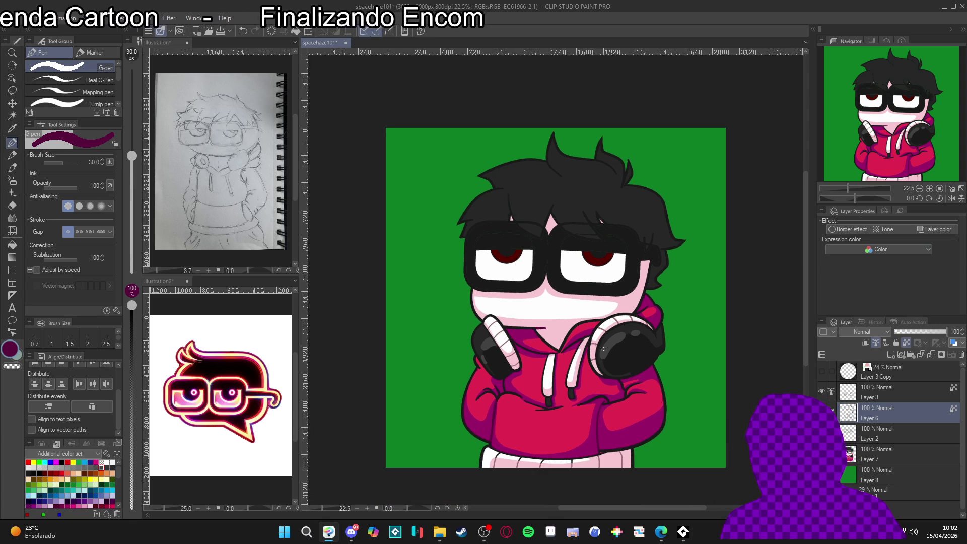
{"action": "scroll", "coordinate": [618, 382], "scroll_direction": "down", "scroll_amount": 1}
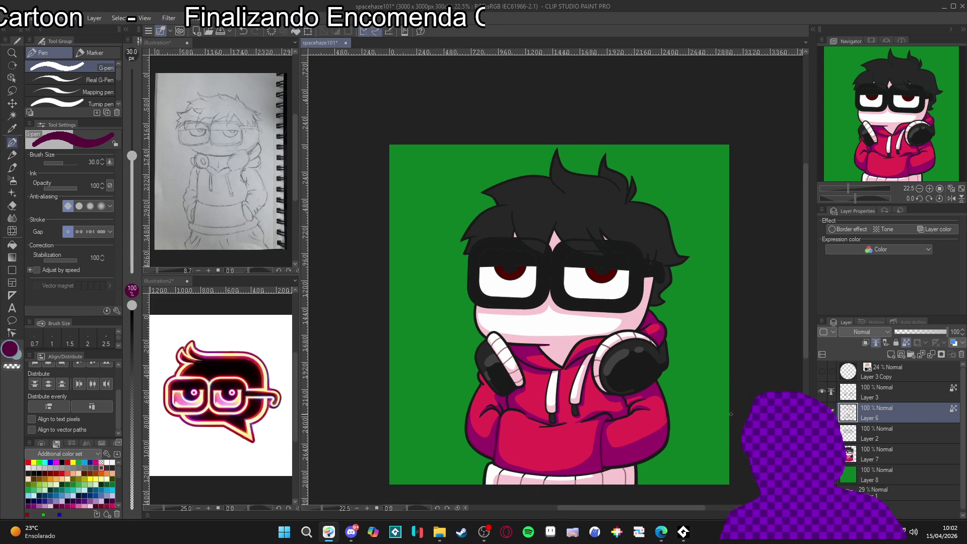
{"action": "scroll", "coordinate": [593, 461], "scroll_direction": "up", "scroll_amount": 2}
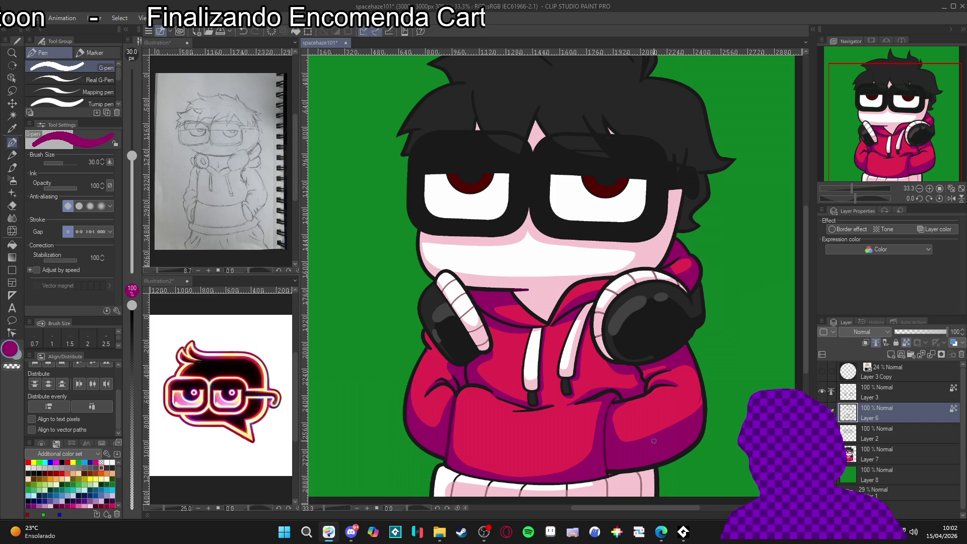
{"action": "scroll", "coordinate": [466, 354], "scroll_direction": "up", "scroll_amount": 3}
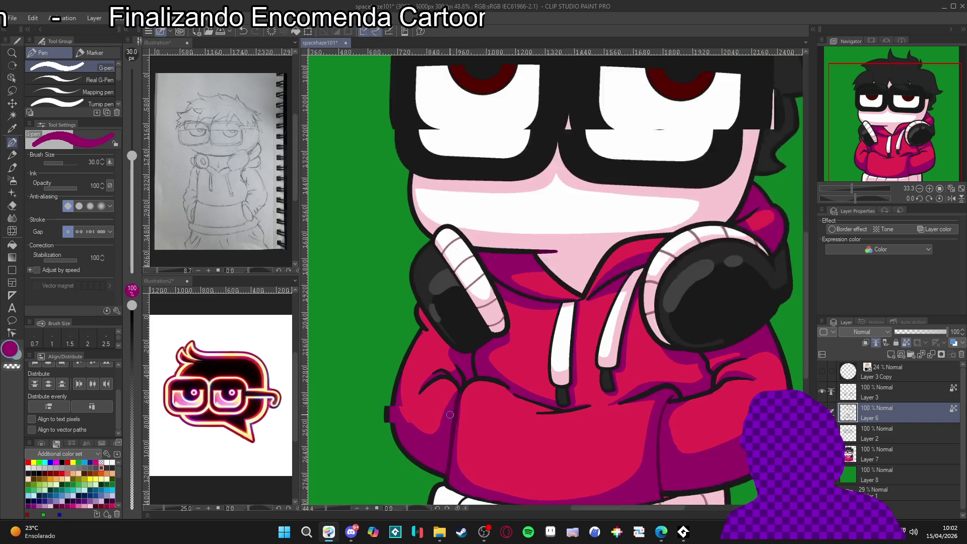
{"action": "scroll", "coordinate": [647, 406], "scroll_direction": "down", "scroll_amount": 2}
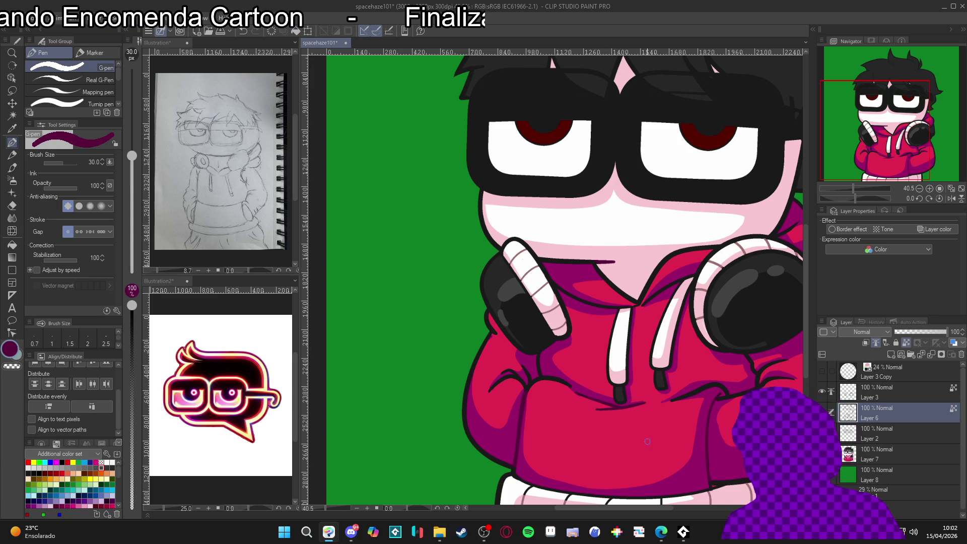
{"action": "scroll", "coordinate": [585, 401], "scroll_direction": "down", "scroll_amount": 2}
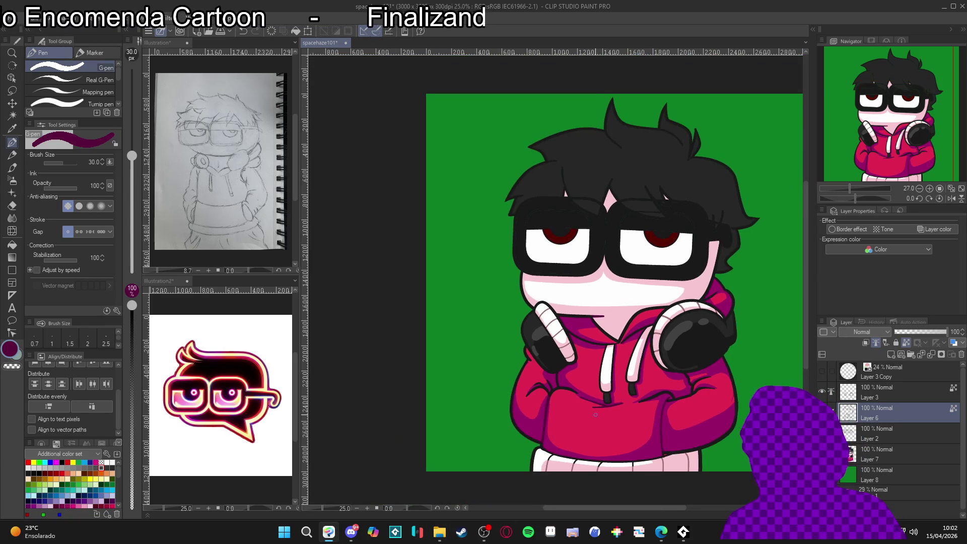
{"action": "scroll", "coordinate": [593, 355], "scroll_direction": "up", "scroll_amount": 1}
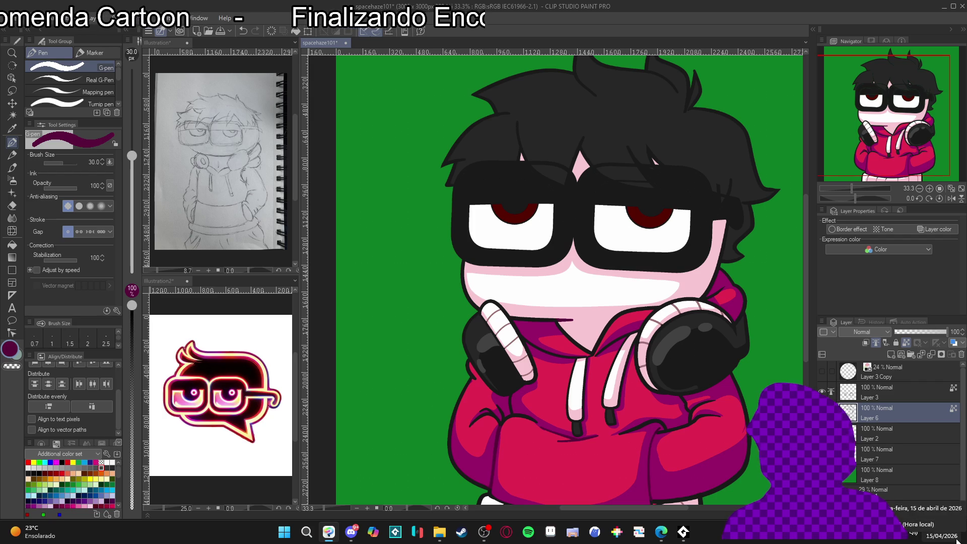
{"action": "scroll", "coordinate": [593, 371], "scroll_direction": "down", "scroll_amount": 1}
{"action": "scroll", "coordinate": [594, 371], "scroll_direction": "down", "scroll_amount": 1}
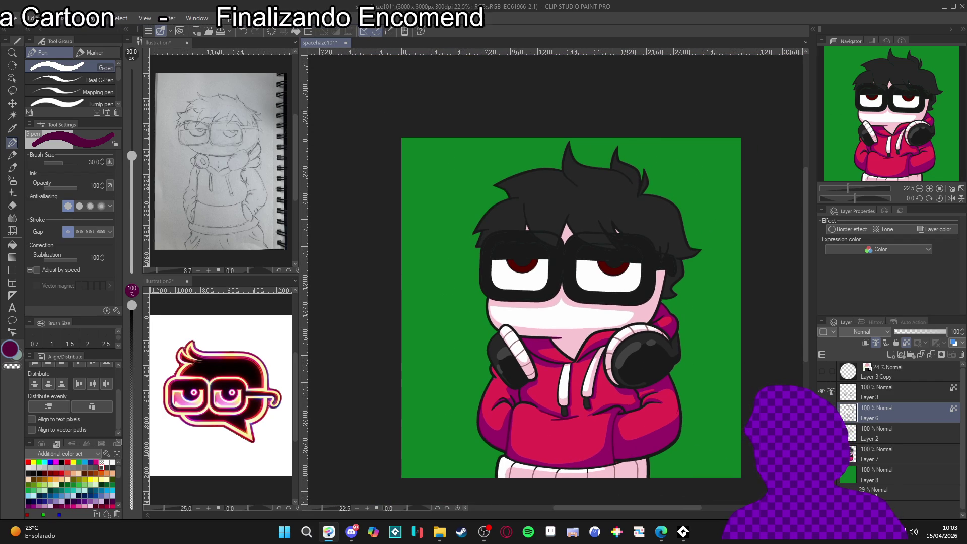
{"action": "left_click", "coordinate": [884, 453]}
Select the right eye's white, rotate the view about 66°, try Fill, then set it upright.
{"action": "key", "text": "w"}
{"action": "left_click", "coordinate": [607, 277]}
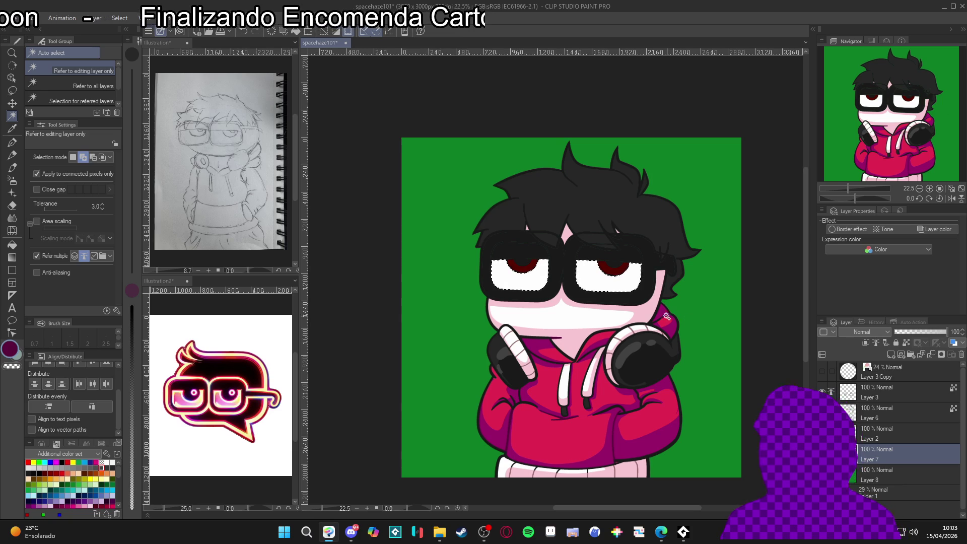
{"action": "key", "text": "ctrl+d"}
{"action": "key", "text": "p"}
{"action": "left_click", "coordinate": [649, 302], "text": "alt"}
{"action": "key", "text": "p"}
{"action": "left_click_drag", "start_coordinate": [648, 301], "coordinate": [584, 305]}
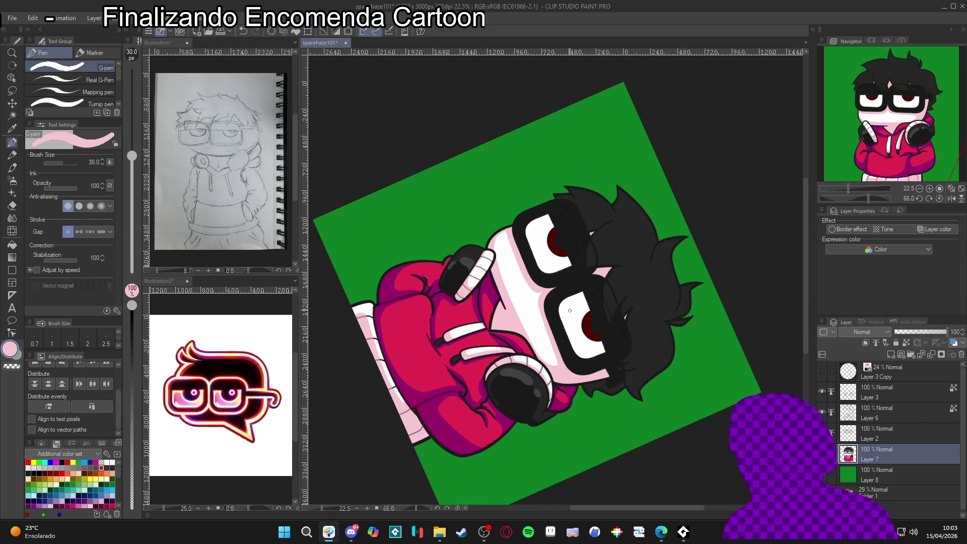
{"action": "key", "text": "p"}
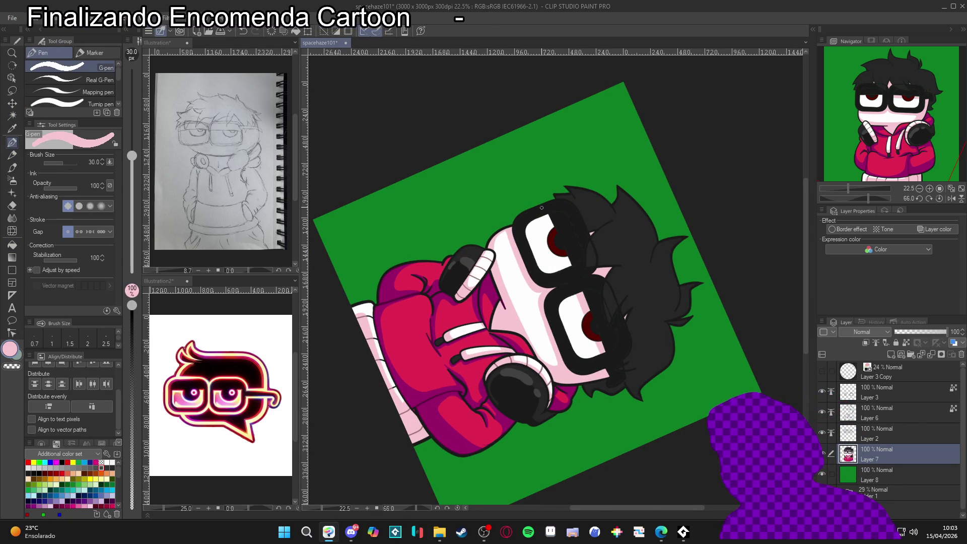
{"action": "key", "text": "g"}
{"action": "key", "text": "g"}
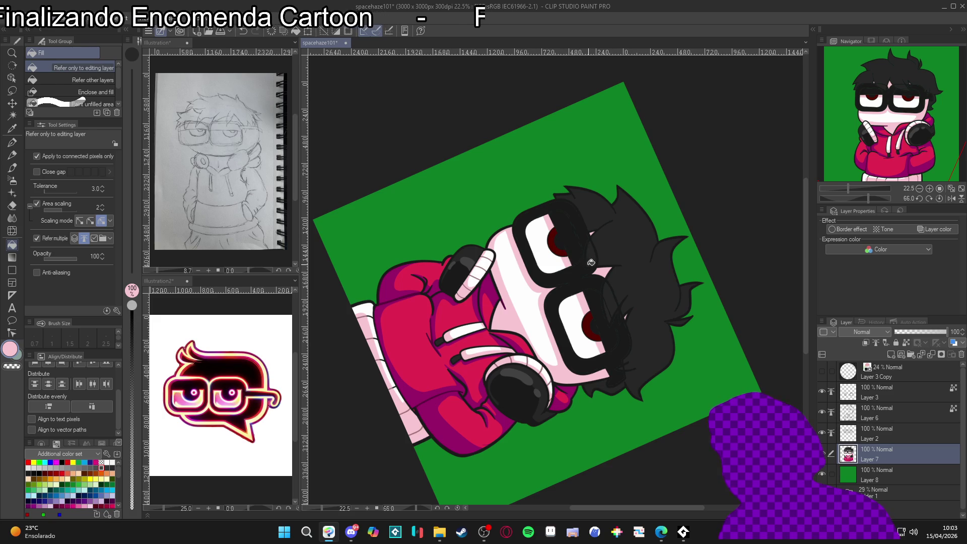
{"action": "key", "text": "ctrl+@"}
{"action": "key", "text": "p"}
Save the commission with Ctrl+S and revert the accidental green fill on the hair.
{"action": "key", "text": "ctrl+s"}
{"action": "key", "text": "ctrl+z"}
{"action": "key", "text": "ctrl+y"}
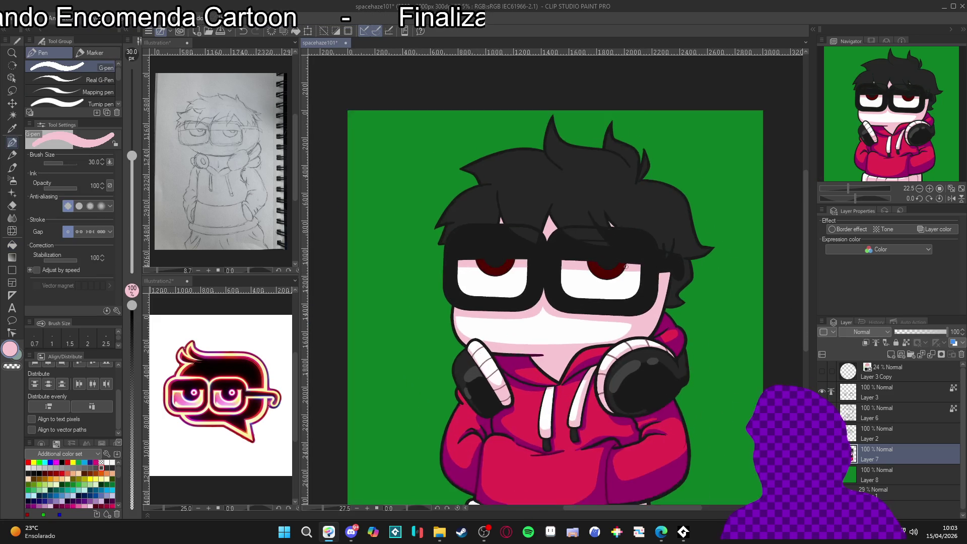
{"action": "scroll", "coordinate": [485, 274], "scroll_direction": "up", "scroll_amount": 2}
Magic-wand both eye whites, then both red pupils, on Layer 7.
{"action": "key", "text": "w"}
{"action": "left_click", "coordinate": [600, 292]}
{"action": "left_click", "coordinate": [485, 274]}
{"action": "key", "text": "ctrl+d"}
{"action": "left_click", "coordinate": [485, 273]}
{"action": "left_click", "coordinate": [593, 278]}
Sample the pupils' dark red and adjust it in Color settings to HEX 740B0B.
{"action": "key", "text": "p"}
{"action": "left_click", "coordinate": [593, 279], "text": "alt"}
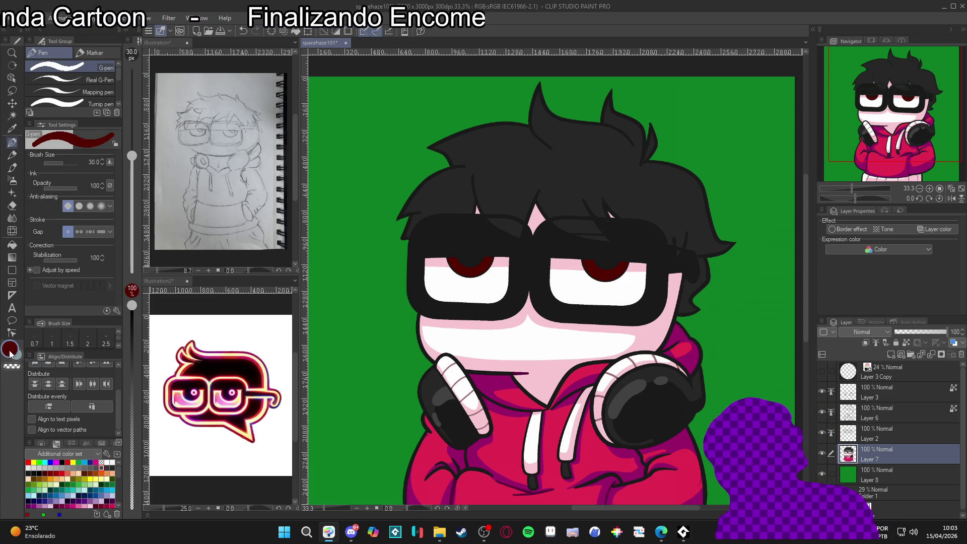
{"action": "left_click", "coordinate": [10, 349]}
{"action": "left_click", "coordinate": [323, 217]}
{"action": "left_click", "coordinate": [451, 119]}
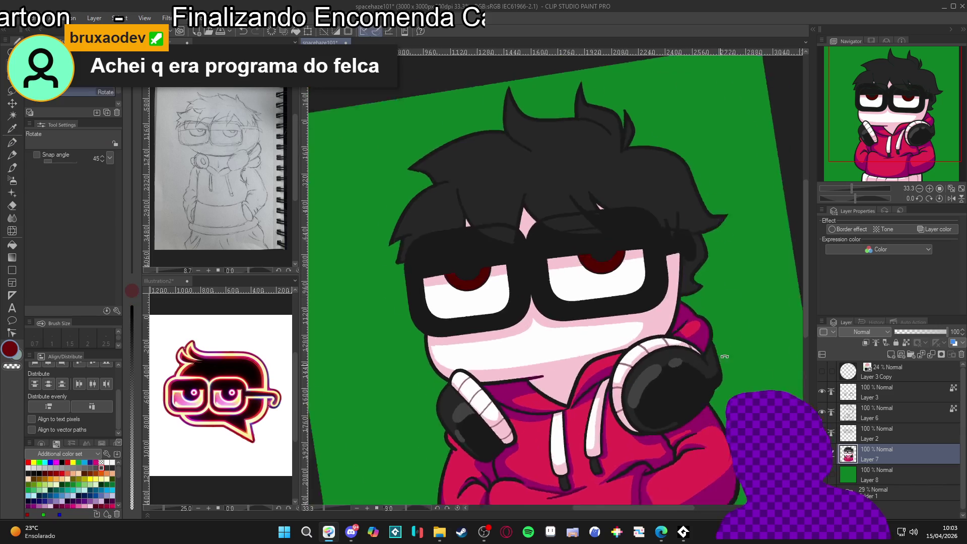
Stroke darker red into the right eye's iris and reset the canvas rotation upright.
{"action": "mouse_move", "coordinate": [604, 236]}
{"action": "left_mouse_down"}
{"action": "mouse_move", "coordinate": [596, 248]}
{"action": "mouse_move", "coordinate": [601, 235]}
{"action": "left_mouse_up"}
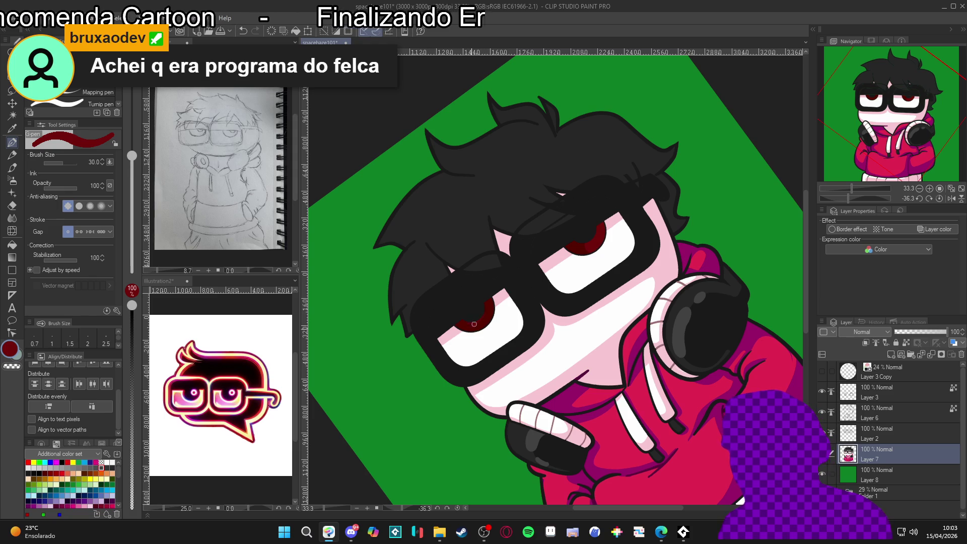
{"action": "key", "text": "g"}
{"action": "key", "text": "p"}
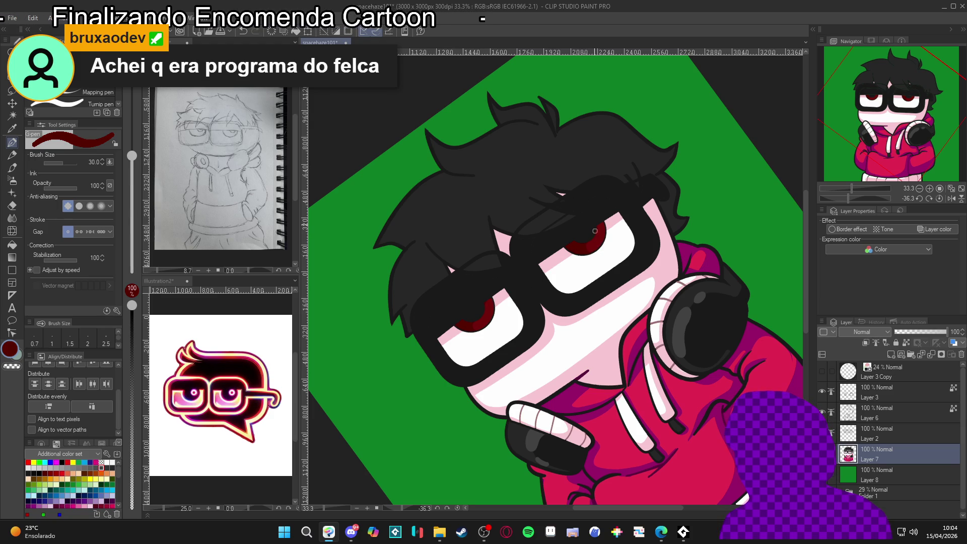
{"action": "key", "text": "r"}
{"action": "double_click", "coordinate": [669, 348]}
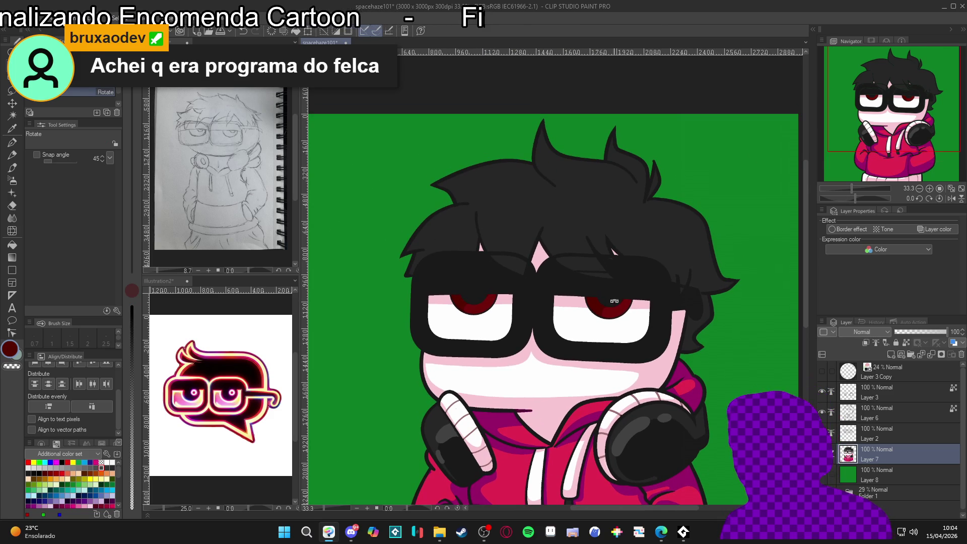
{"action": "key", "text": "p"}
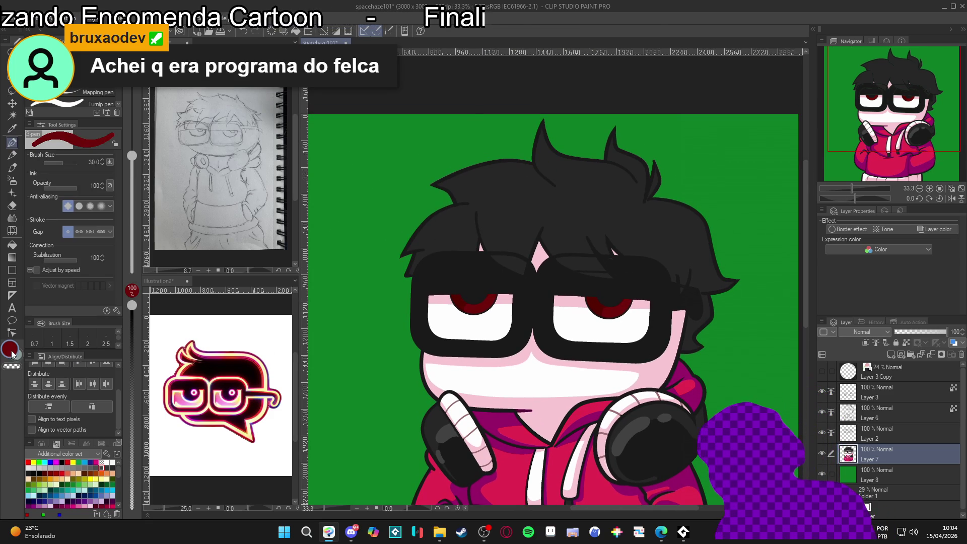
Brighten the drawing red to 970D0D and shift the face view slightly down.
{"action": "double_click", "coordinate": [10, 349]}
{"action": "left_click_drag", "start_coordinate": [322, 209], "coordinate": [324, 199]}
{"action": "key", "text": "Return"}
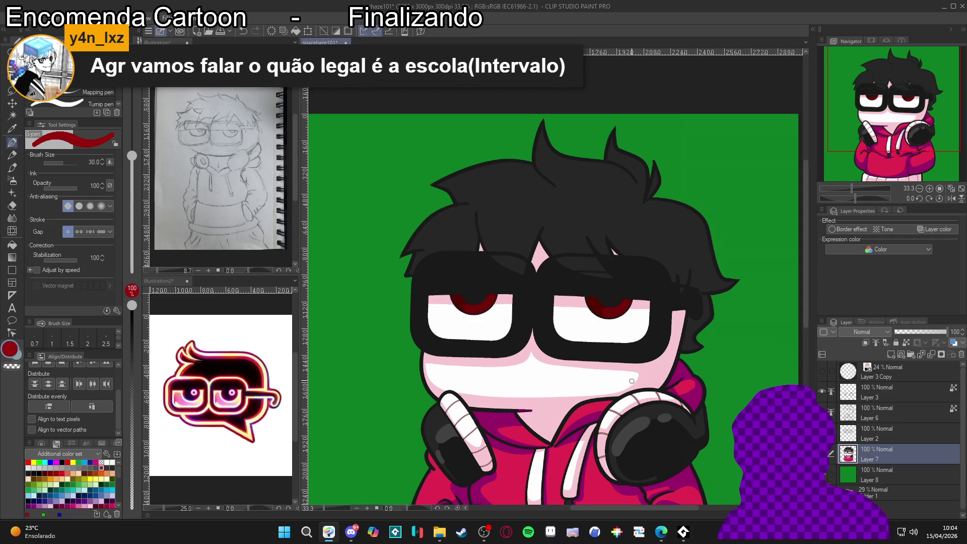
{"action": "left_click_drag", "start_coordinate": [627, 381], "coordinate": [626, 391]}
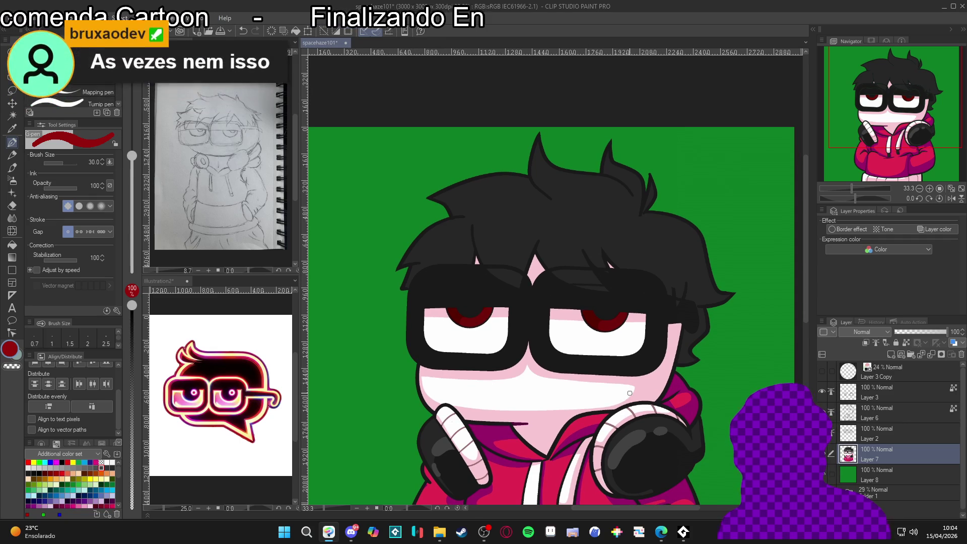
{"action": "left_click_drag", "start_coordinate": [634, 381], "coordinate": [631, 402]}
Auto Select the right eye's red iris and undo the last stroke on it.
{"action": "key", "text": "w"}
{"action": "left_click", "coordinate": [609, 347]}
{"action": "key", "text": "p"}
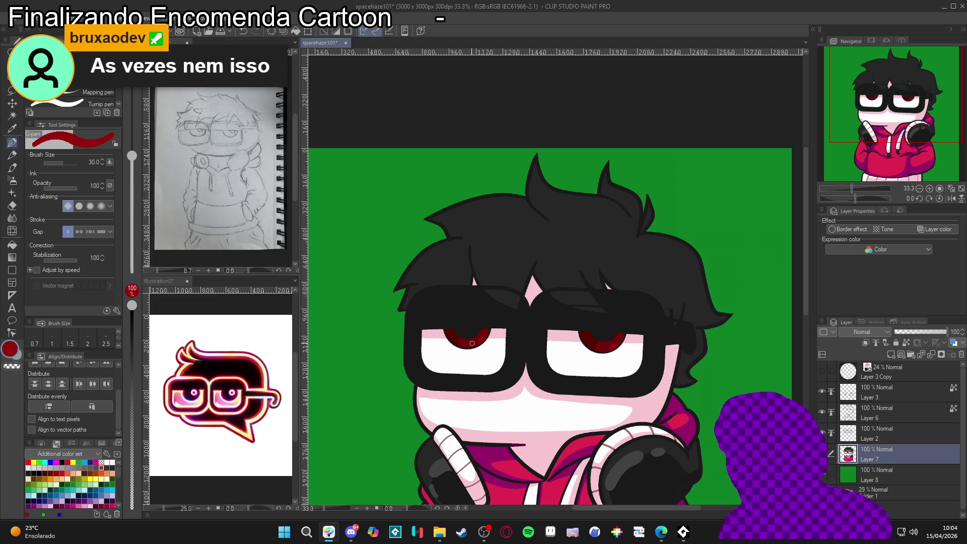
{"action": "key", "text": "ctrl+z"}
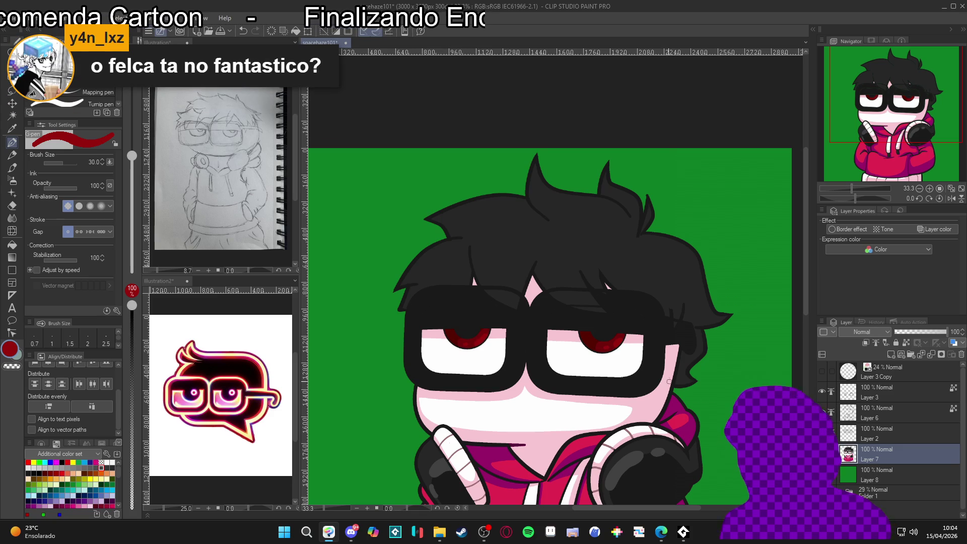
Select the character's line art area and lower the brush opacity to 21.
{"action": "scroll", "coordinate": [668, 390], "scroll_direction": "up", "scroll_amount": 1}
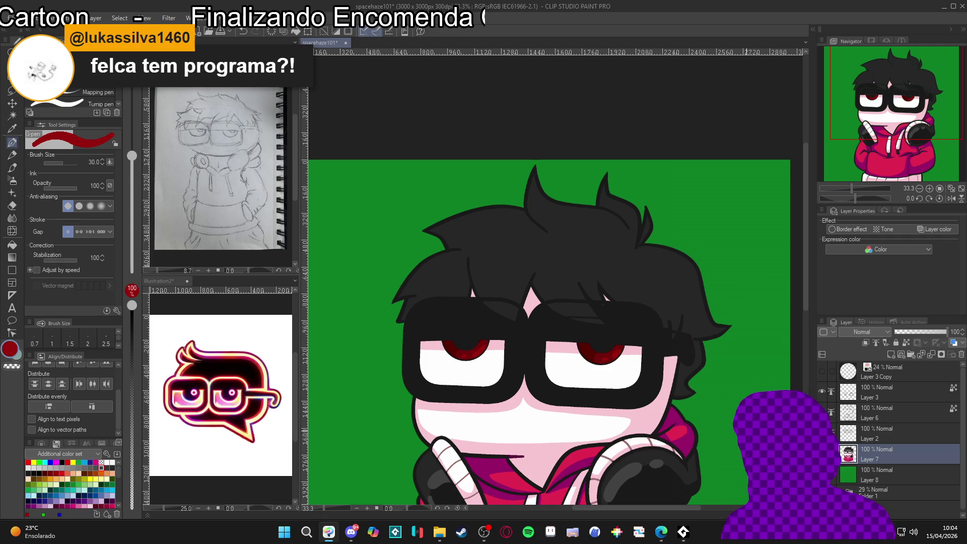
{"action": "scroll", "coordinate": [626, 439], "scroll_direction": "up", "scroll_amount": 1}
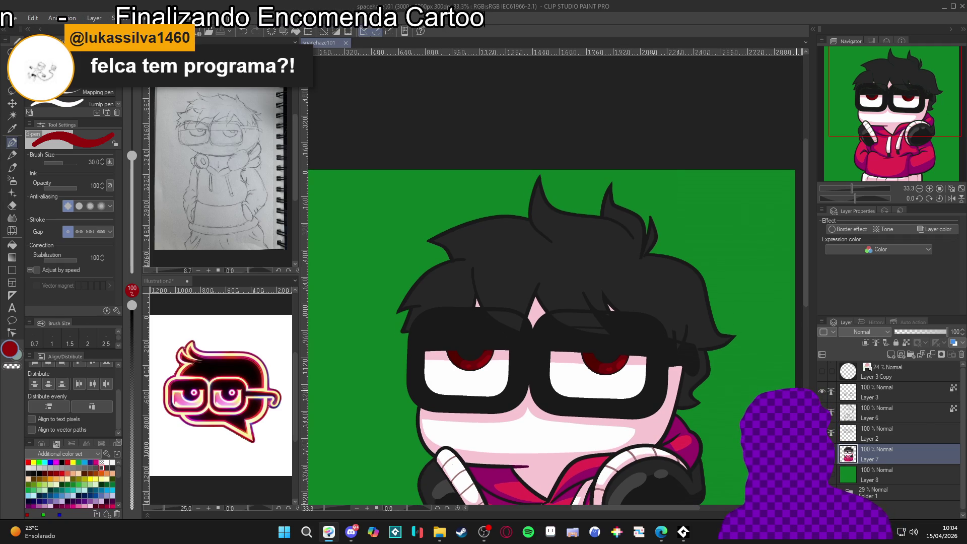
{"action": "left_click", "coordinate": [737, 423]}
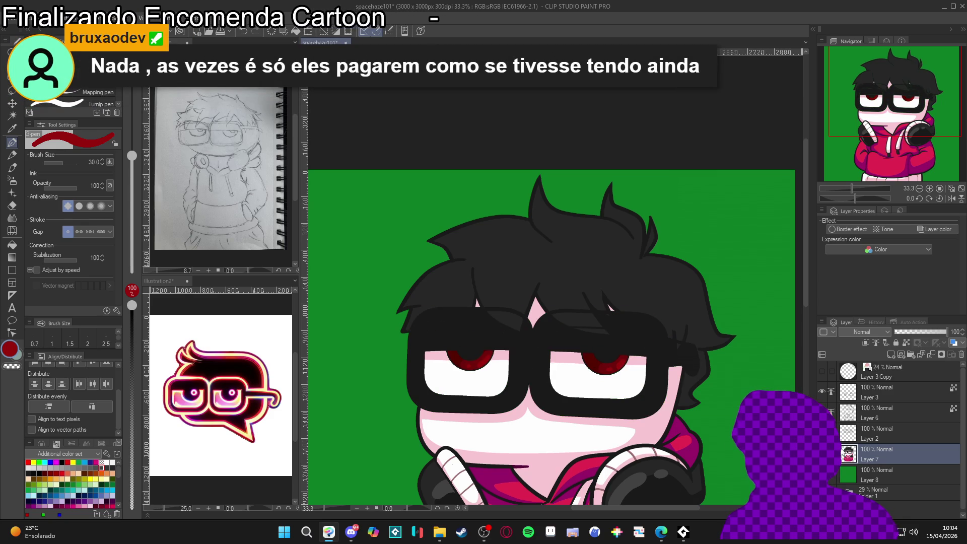
{"action": "key", "text": "w"}
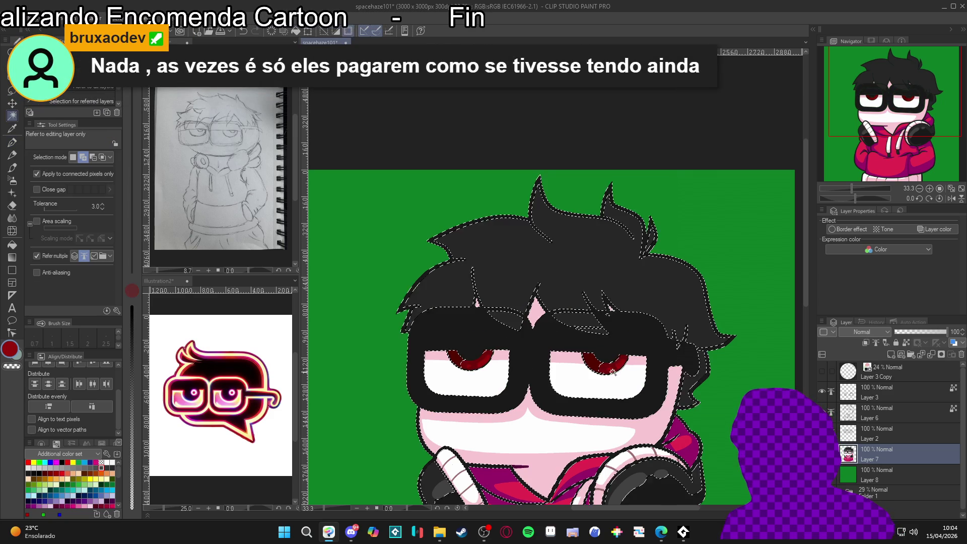
{"action": "left_click", "coordinate": [609, 358]}
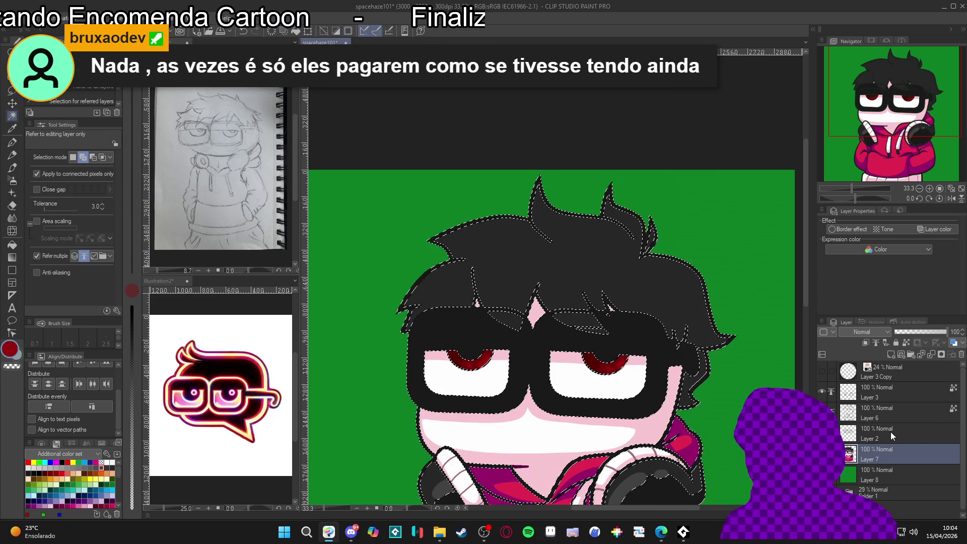
{"action": "key", "text": "p"}
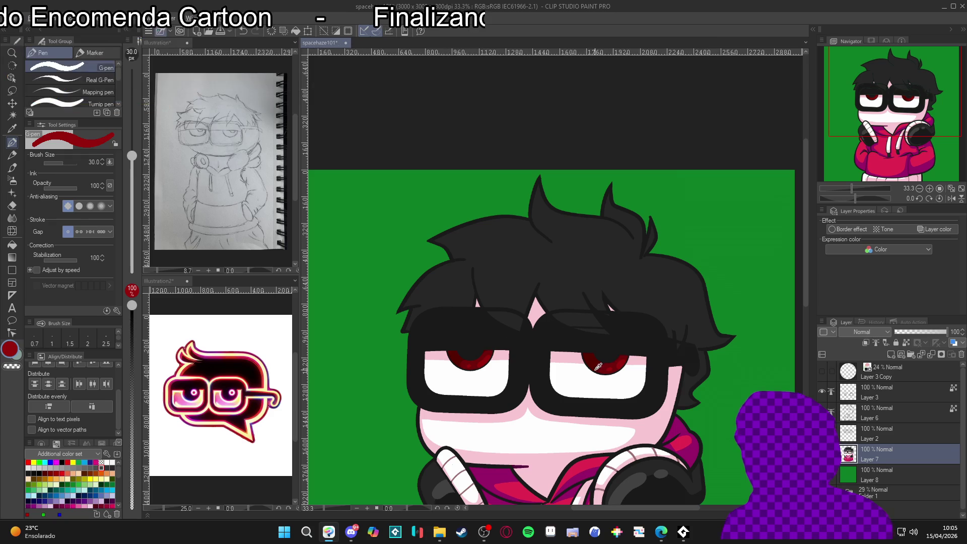
{"action": "left_click", "coordinate": [132, 468]}
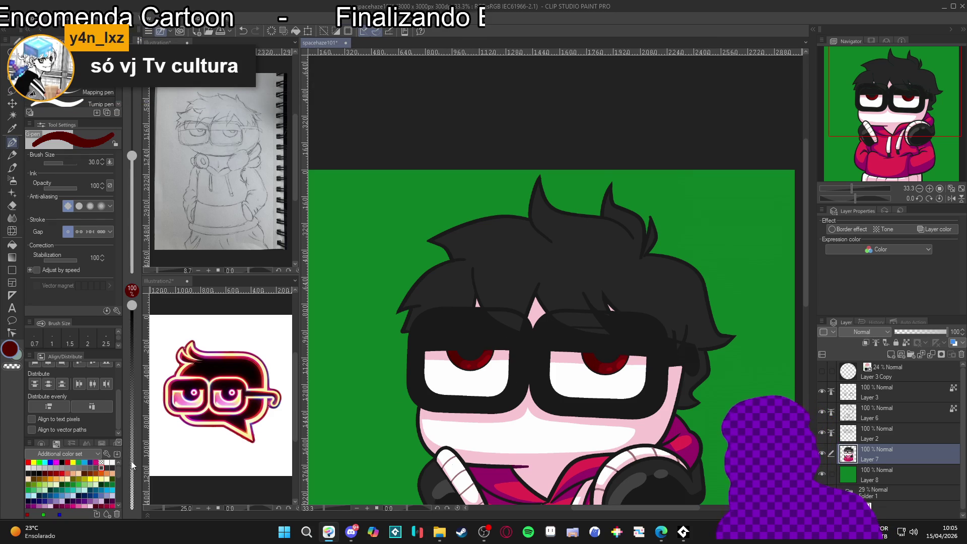